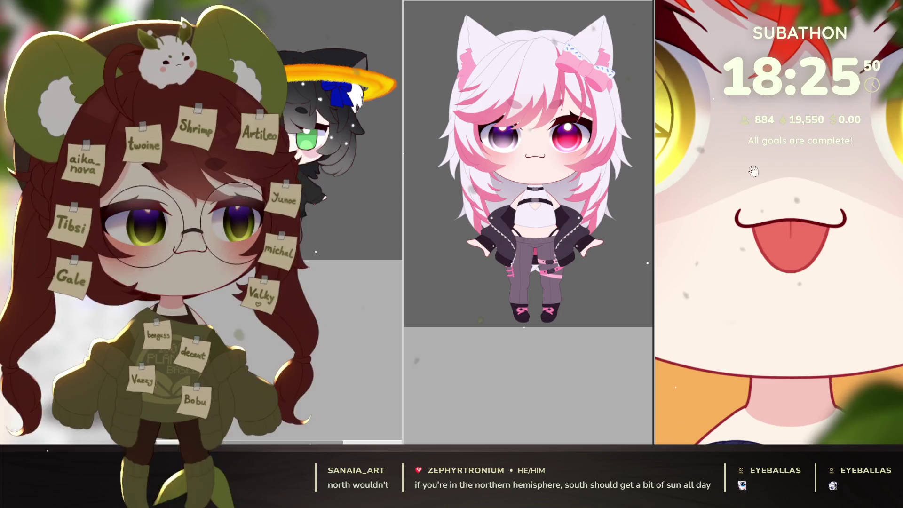
Zoom in on the pink-haired cat girl's mouth, then back out to her face and upper body.
left_click(567, 190)
scroll(569, 216, "up", 5)
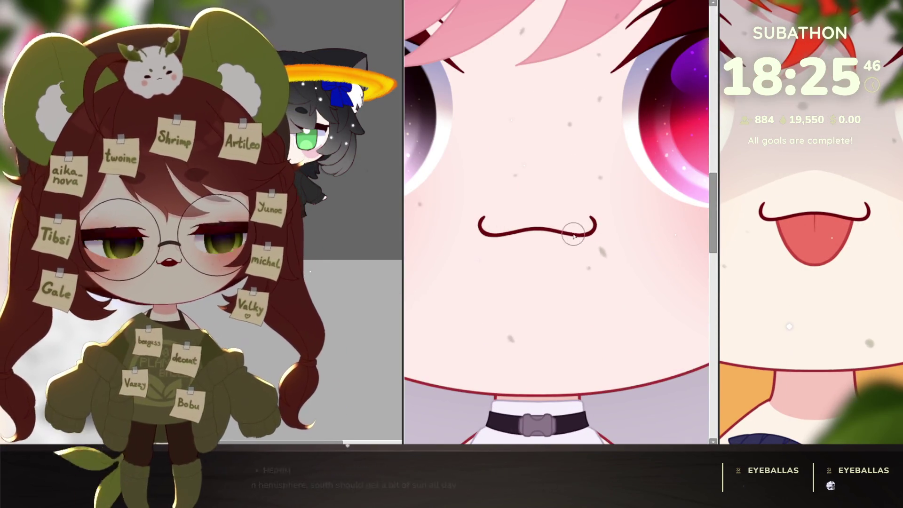
scroll(569, 221, "up", 1)
scroll(568, 208, "down", 3)
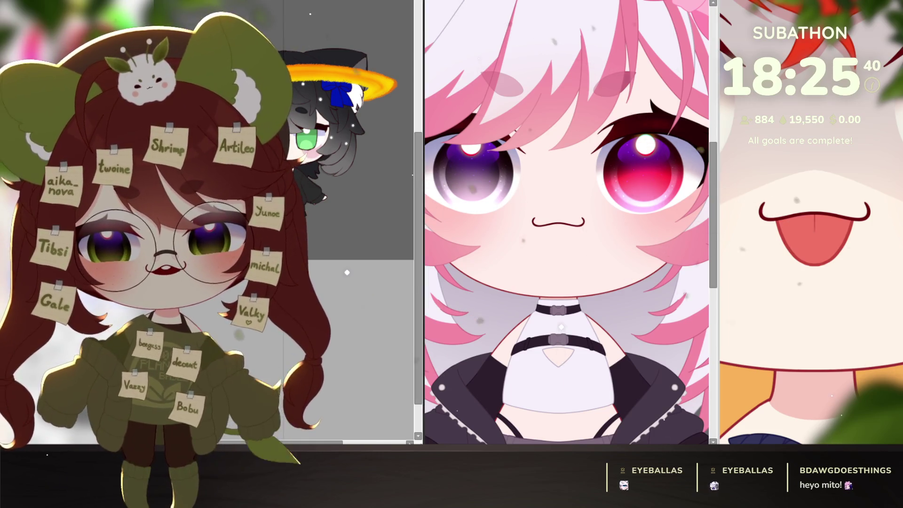
Bring the CrayonChibi halo cat girl's window forward, move and widen it, then zoom out to her full figure.
left_click(605, 57)
left_click_drag(606, 55, 579, 1)
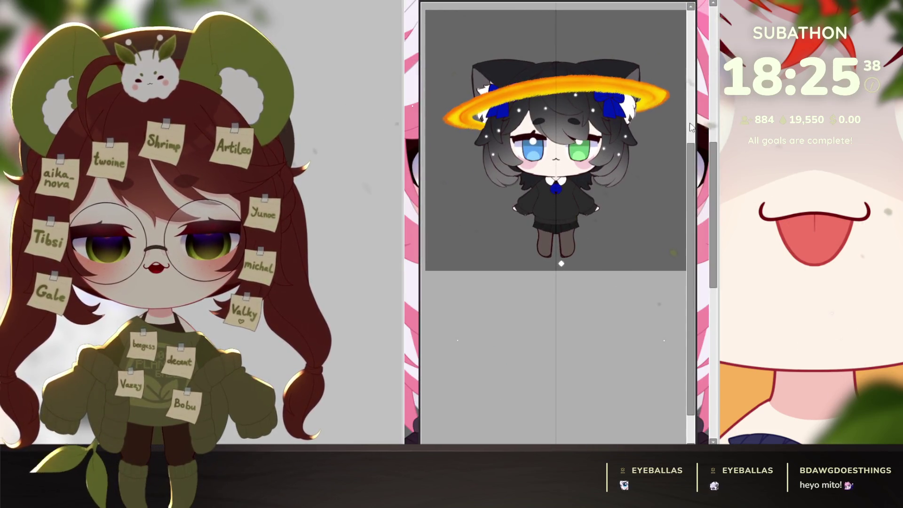
left_click_drag(690, 126, 867, 126)
scroll(674, 196, "up", 4)
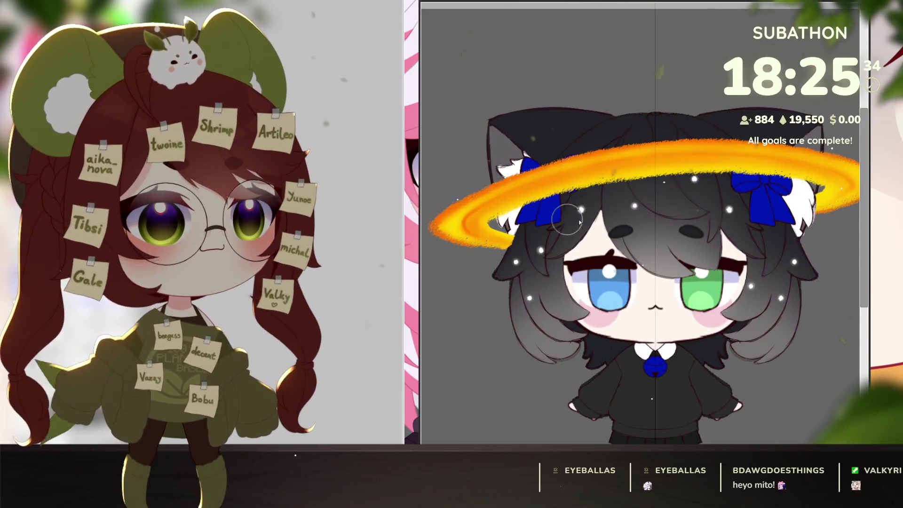
scroll(583, 216, "down", 4)
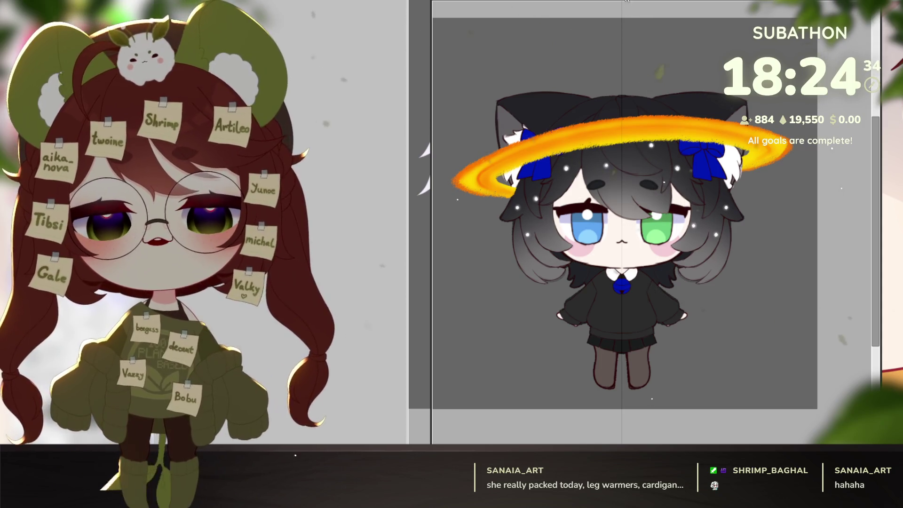
mouse_move(626, 1)
left_mouse_down()
mouse_move(633, 36)
mouse_move(625, 25)
left_mouse_up()
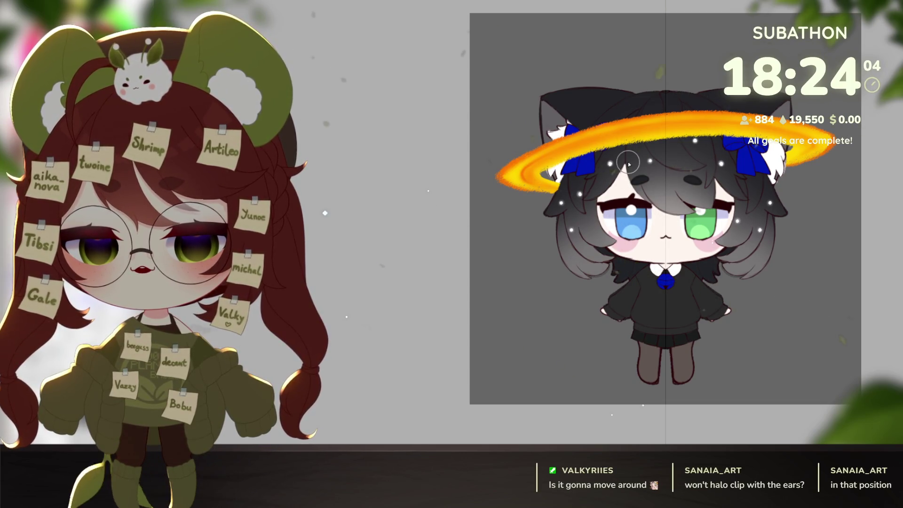
left_click_drag(594, 165, 613, 157)
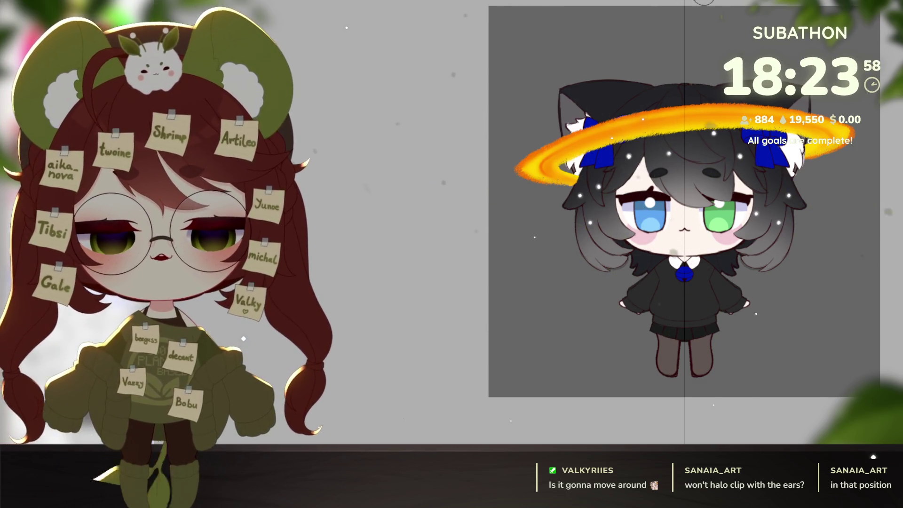
left_click_drag(710, 96, 691, 99)
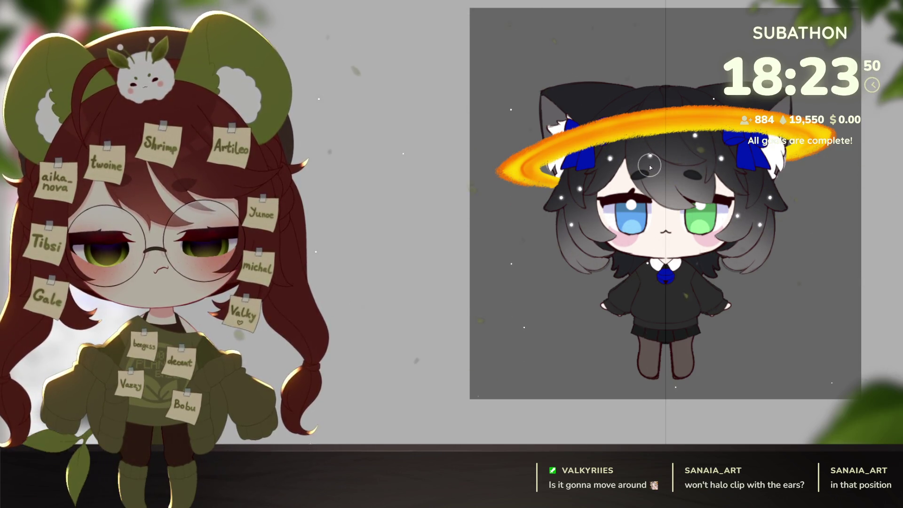
left_click_drag(650, 167, 584, 163)
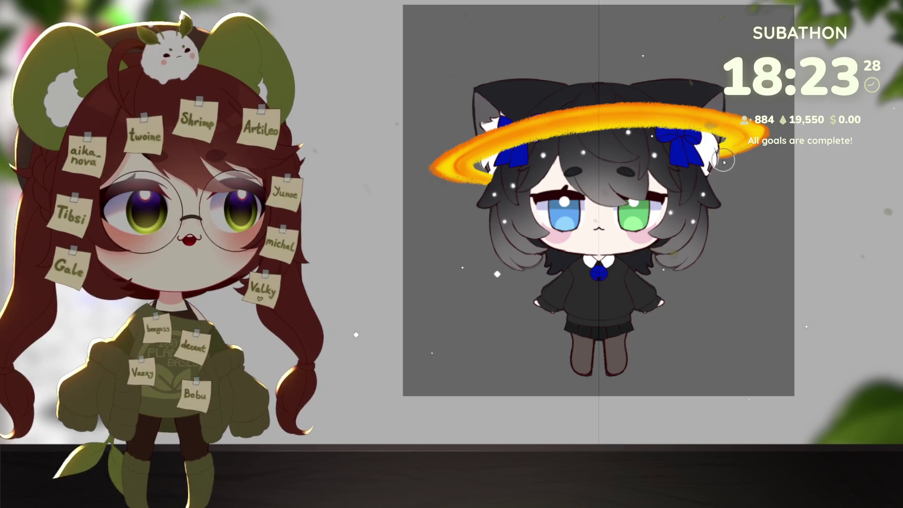
Pan the SAI canvas slightly to reposition the view of the character.
left_click_drag(723, 161, 706, 185)
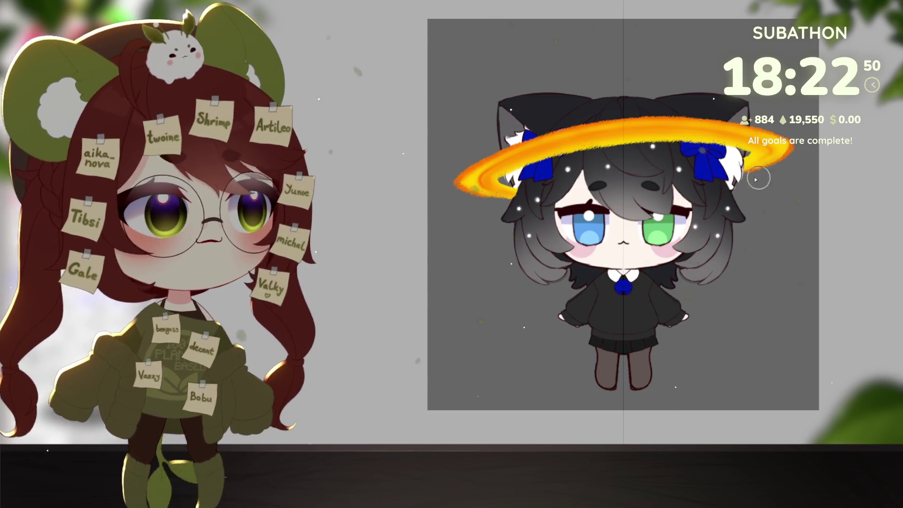
mouse_move(661, 164)
left_mouse_down()
mouse_move(647, 161)
mouse_move(687, 162)
left_mouse_up()
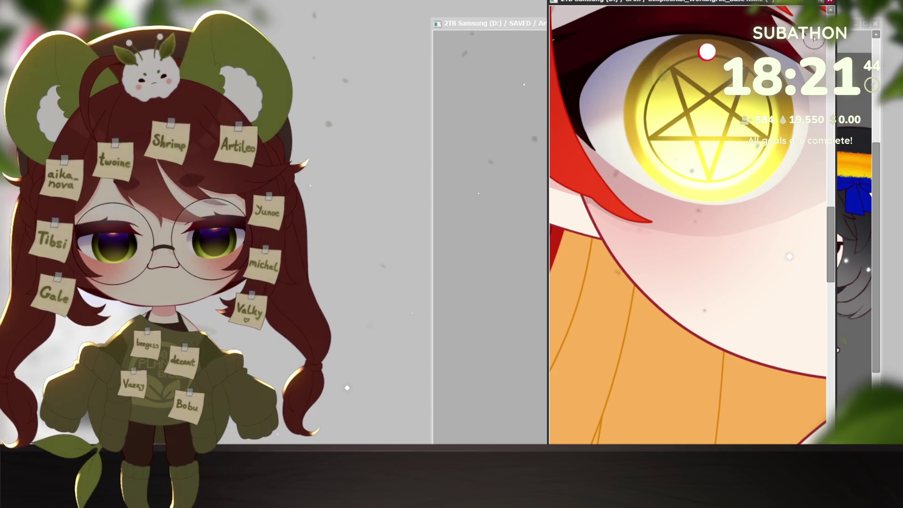
Maximise the reference picture and zoom to frame the red-haired character's face and upper body.
left_click(823, 9)
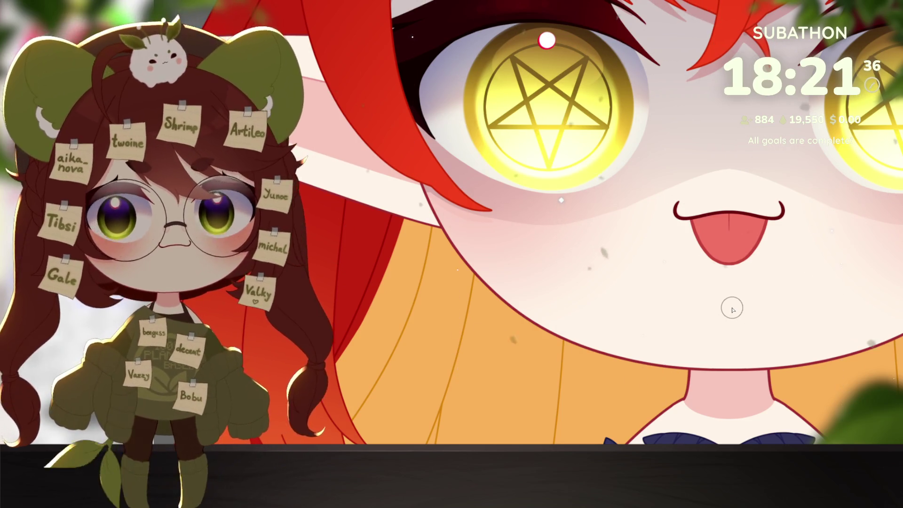
scroll(732, 308, "down", 10)
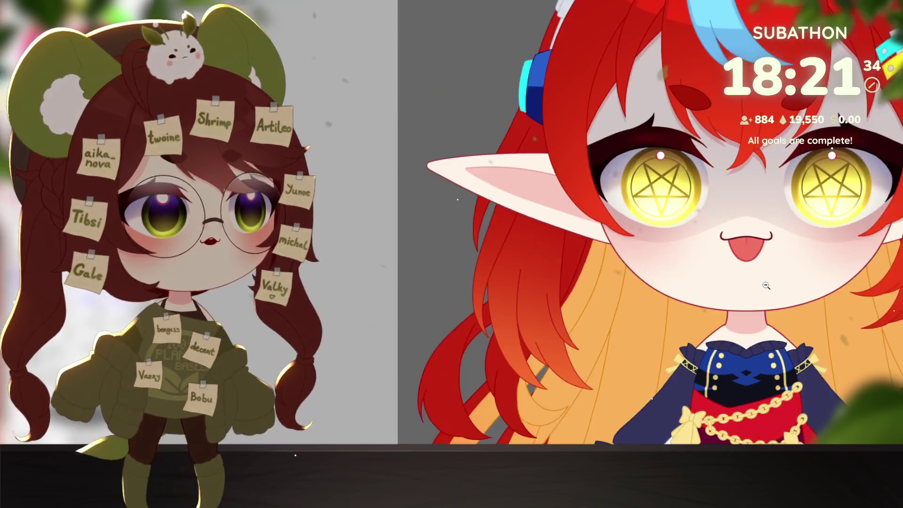
scroll(748, 295, "up", 5)
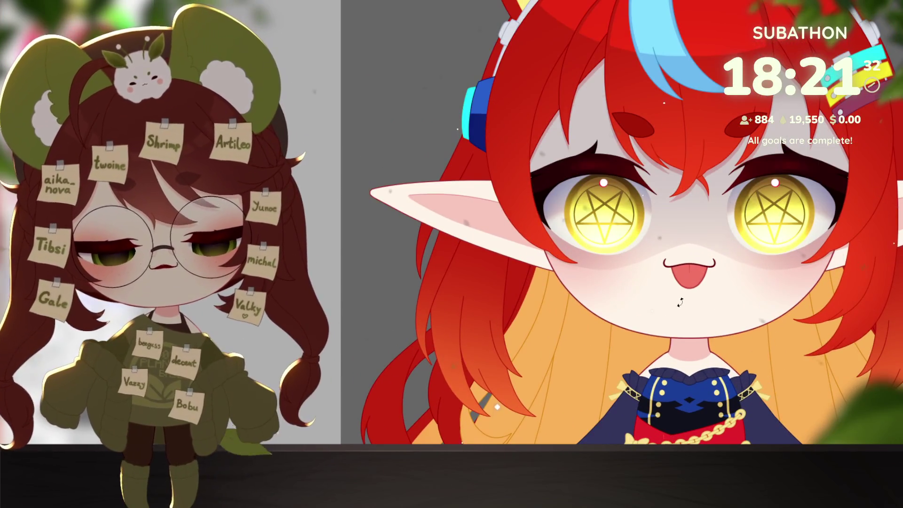
scroll(695, 287, "up", 3)
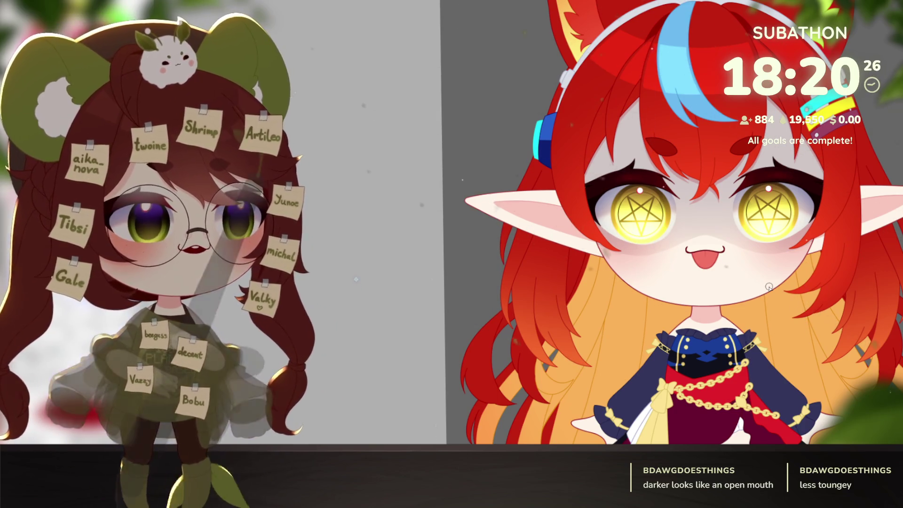
Zoom in until the tongue-out mouth fills the canvas view.
scroll(786, 224, "up", 4)
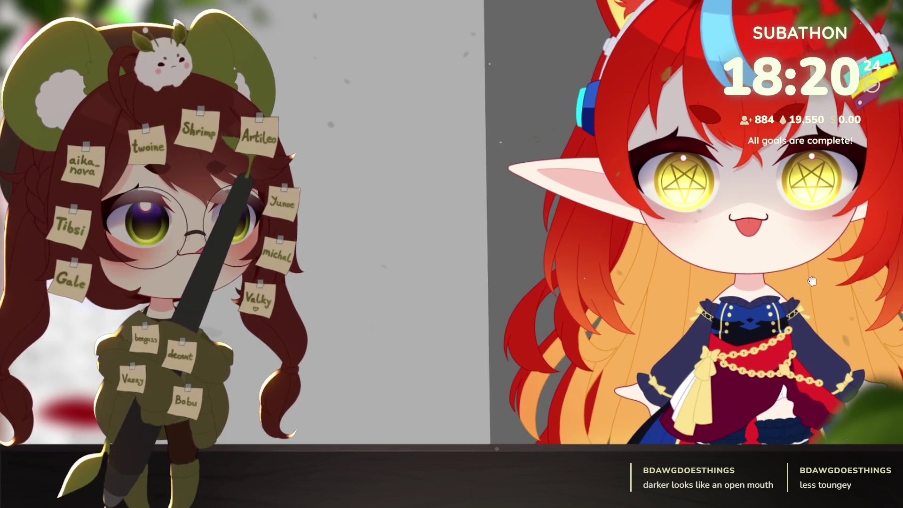
scroll(787, 224, "up", 2)
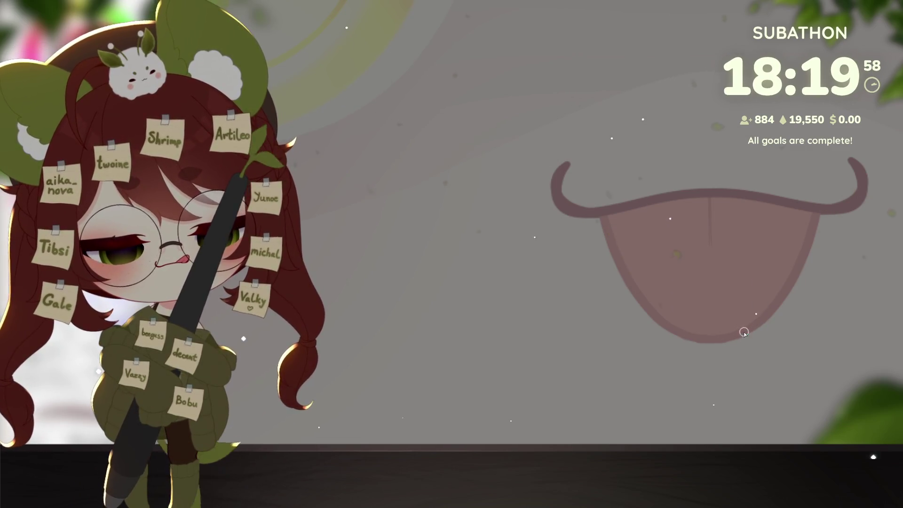
Outline the mouth with a dark red loop and add a straight vertical centre line from its top.
key("ctrl+z")
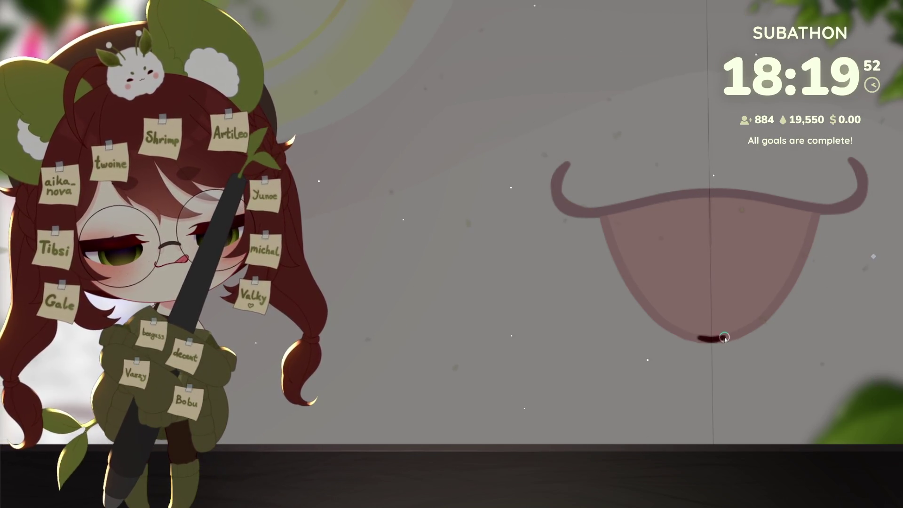
mouse_move(753, 325)
left_mouse_down()
mouse_move(808, 248)
mouse_move(814, 161)
mouse_move(625, 150)
mouse_move(700, 128)
left_mouse_up()
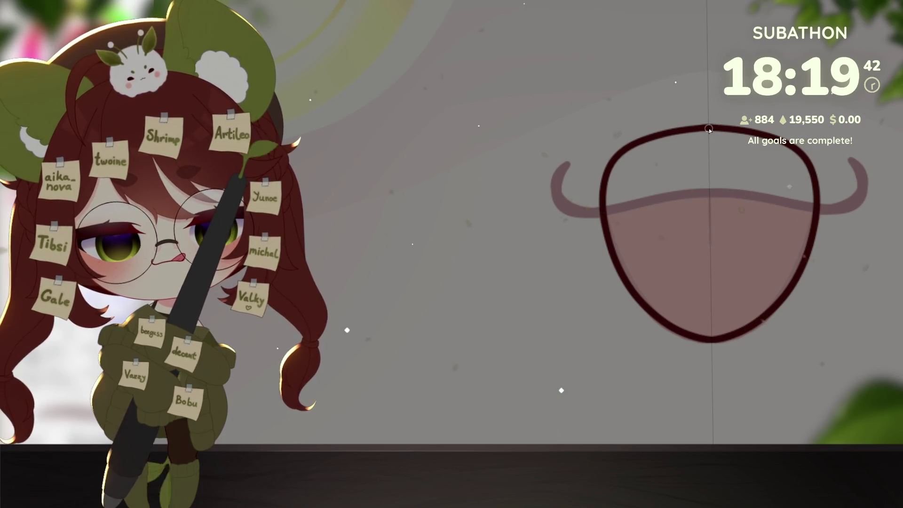
left_click_drag(709, 129, 710, 256)
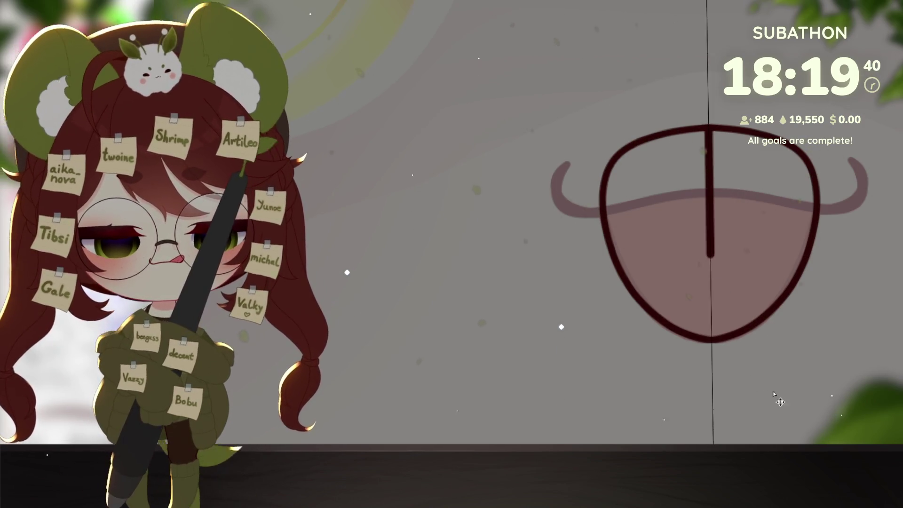
key("ctrl+z")
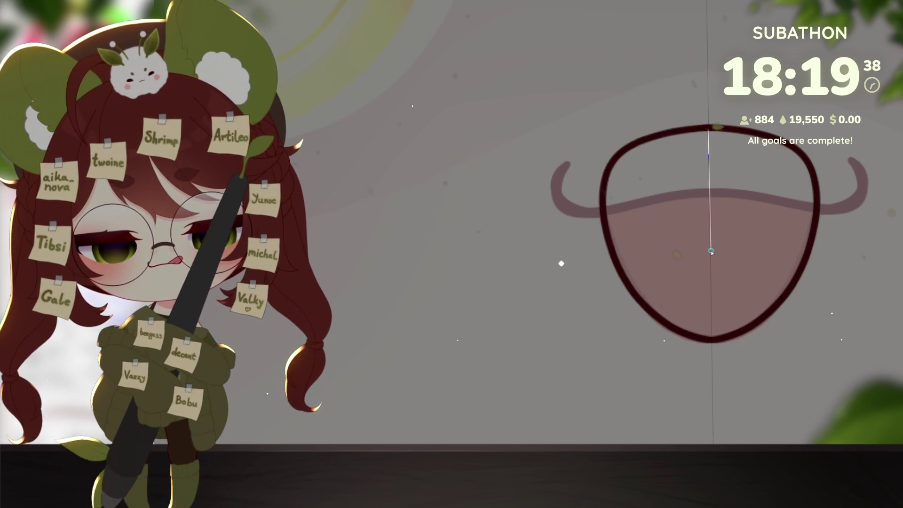
left_click(710, 252, "shift")
mouse_move(846, 364)
left_mouse_down()
mouse_move(772, 364)
mouse_move(777, 389)
left_mouse_up()
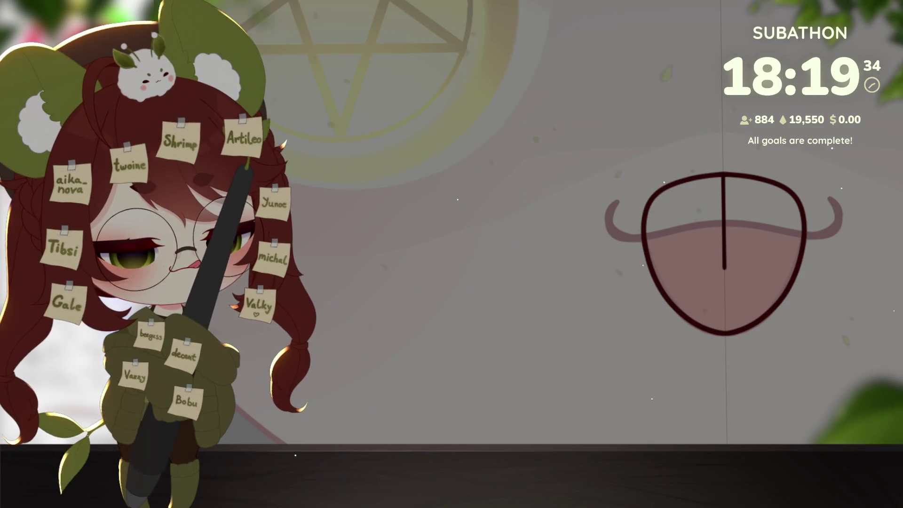
Select the mouth interior with an inverted wand selection and fill it with coral-red.
left_click(497, 456)
key("ctrl+shift+i")
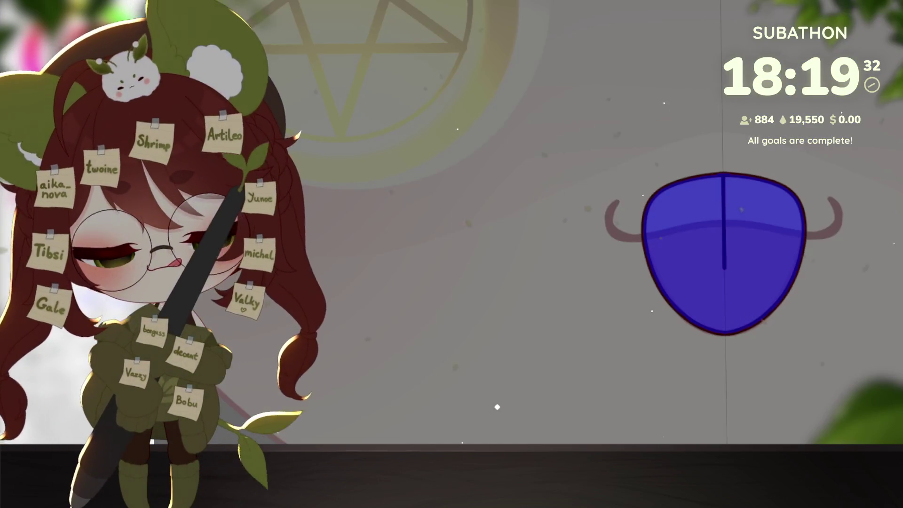
key("b")
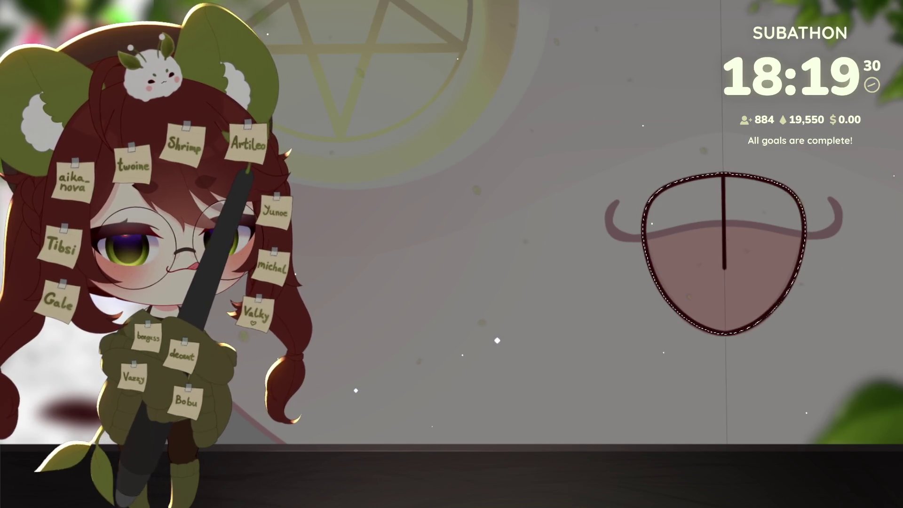
key("alt+BackSpace")
key("ctrl+d")
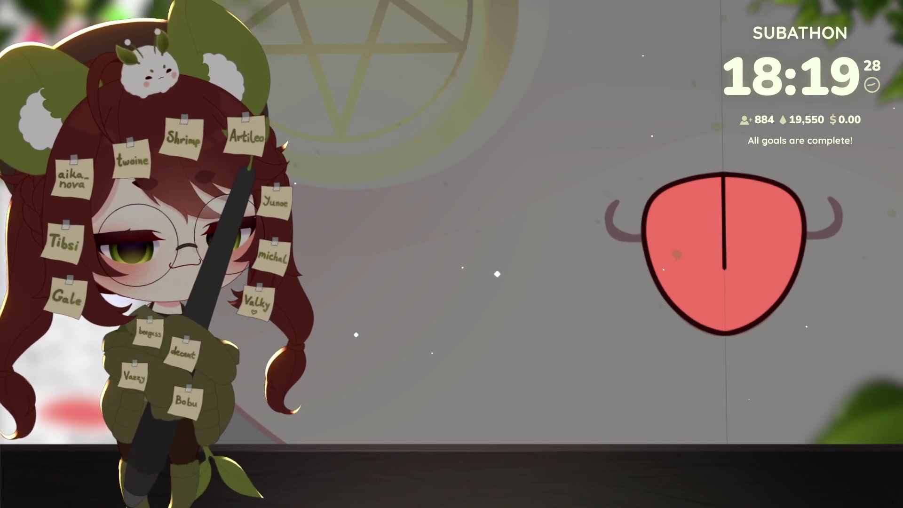
Compare the tongue with and without the lip line, then zoom out to the whole artwork.
scroll(770, 366, "up", 3)
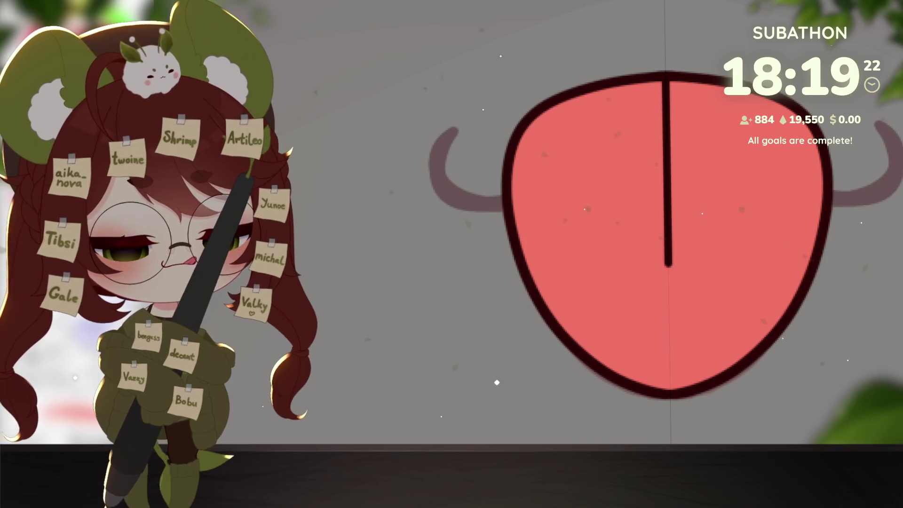
key("ctrl+z")
key("ctrl+z")
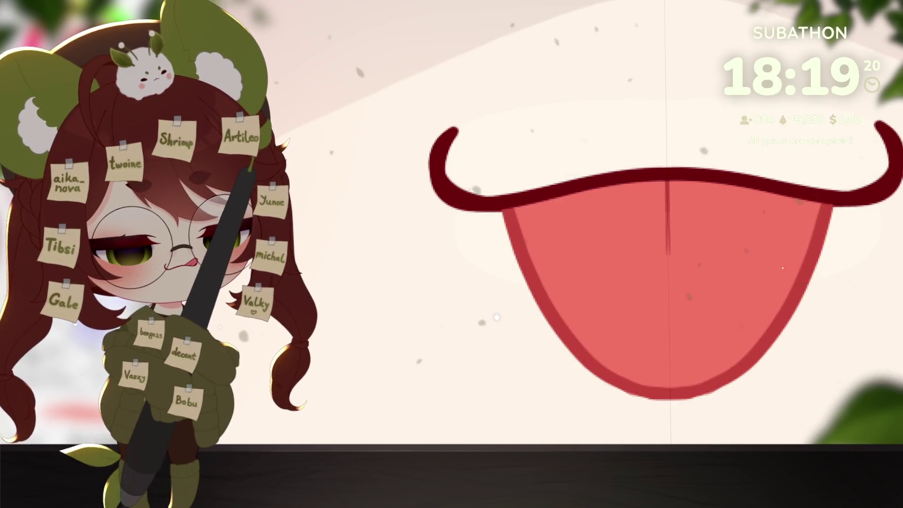
key("ctrl+z")
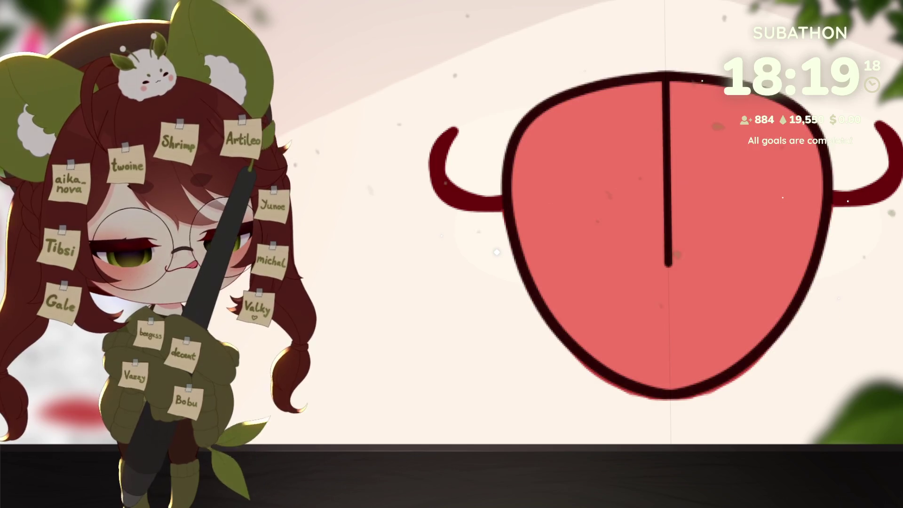
key("ctrl+y")
key("ctrl+0")
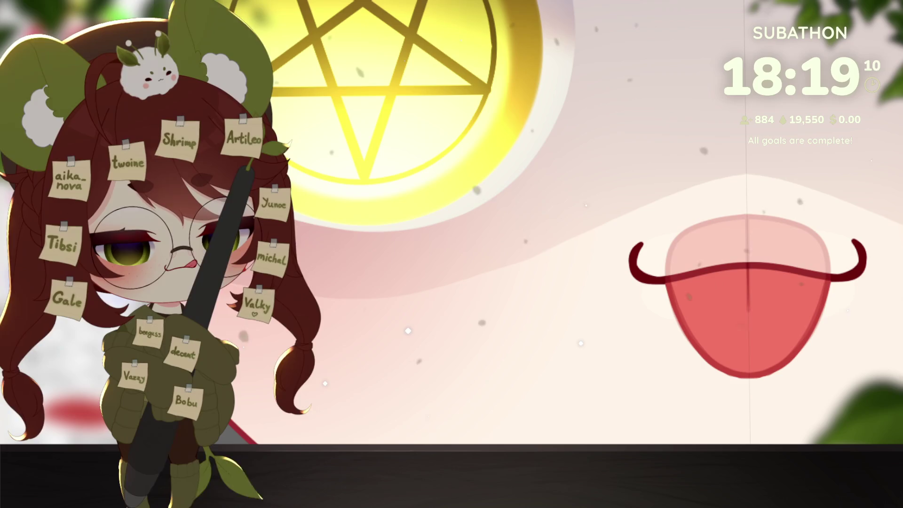
Shrink the brush, hide the translucent upper-lip layer, and pan and tilt the view onto the tongue.
scroll(752, 301, "up", 3)
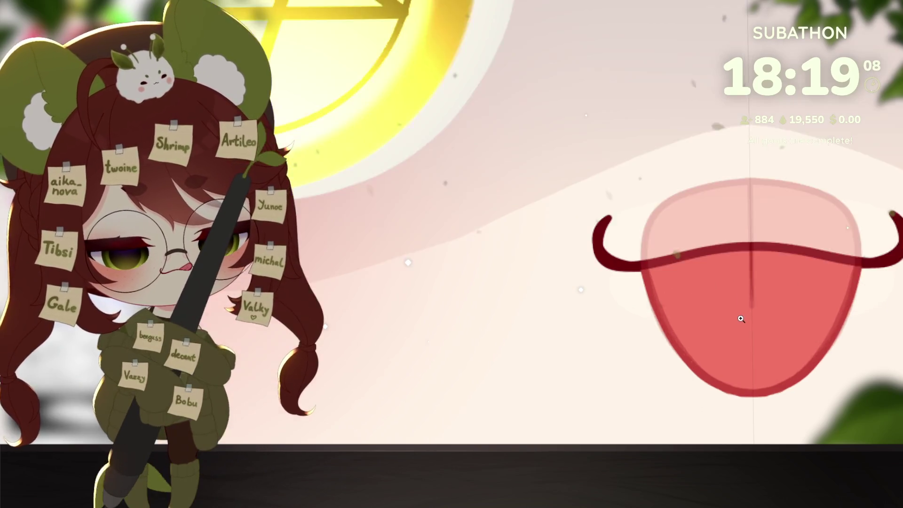
key("bracketleft")
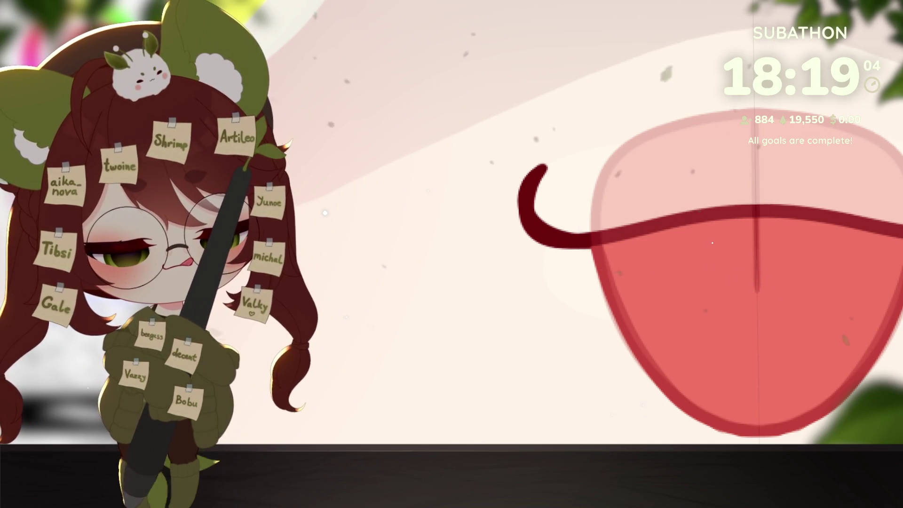
key("ctrl+z")
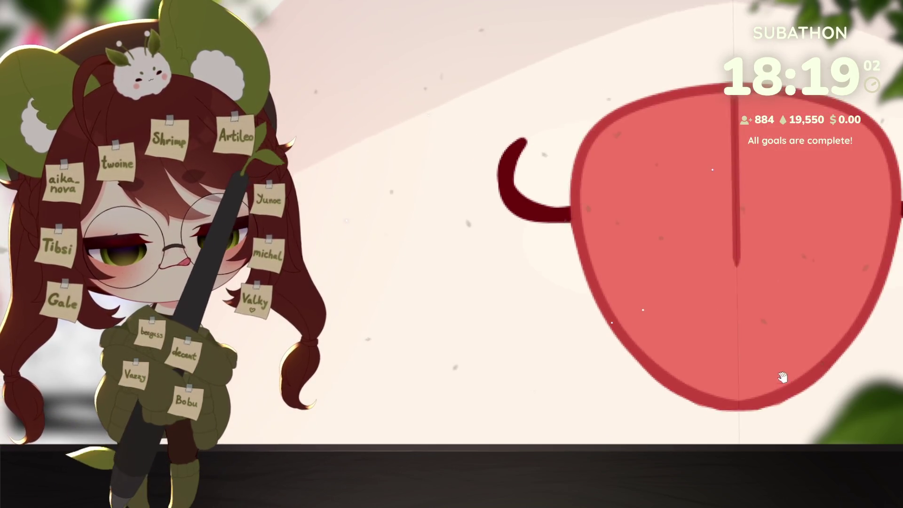
mouse_move(757, 273)
left_mouse_down()
mouse_move(705, 261)
mouse_move(703, 223)
left_mouse_up()
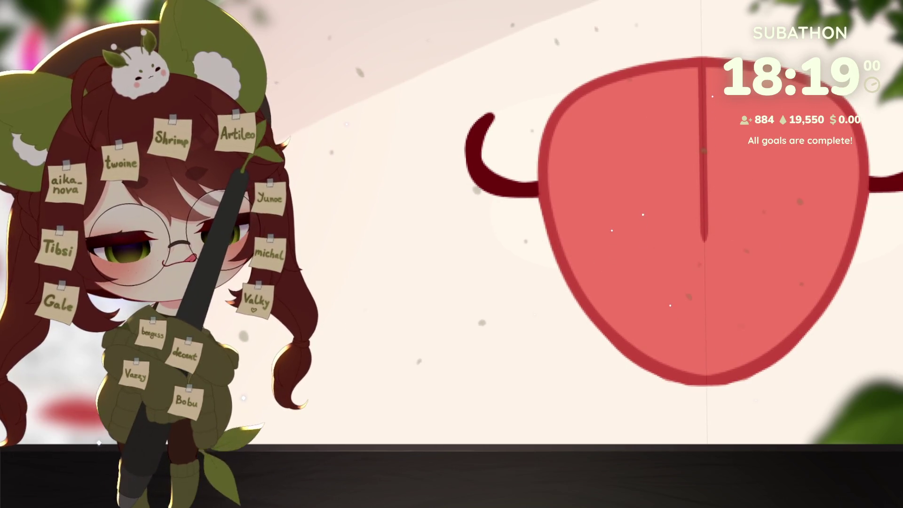
left_click_drag(736, 379, 771, 293)
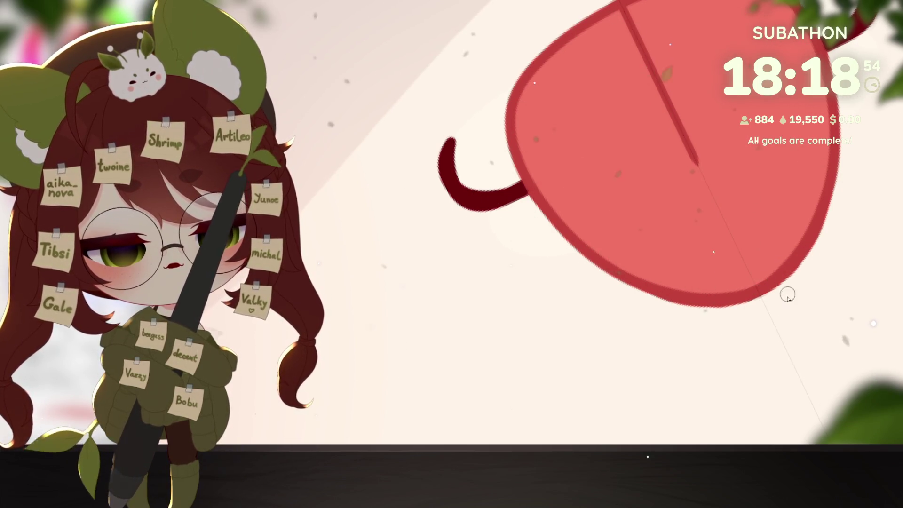
scroll(780, 287, "down", 3)
Reset the canvas rotation back to upright.
key("5")
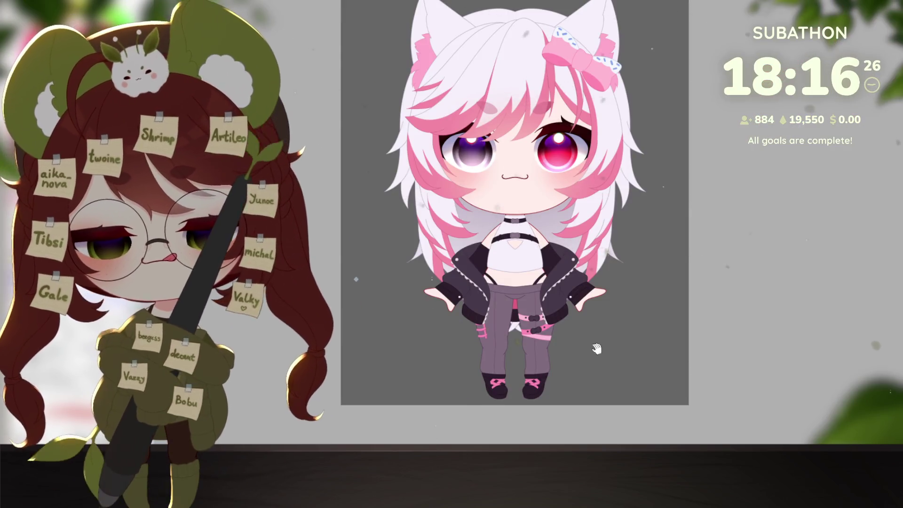
scroll(711, 302, "up", 8)
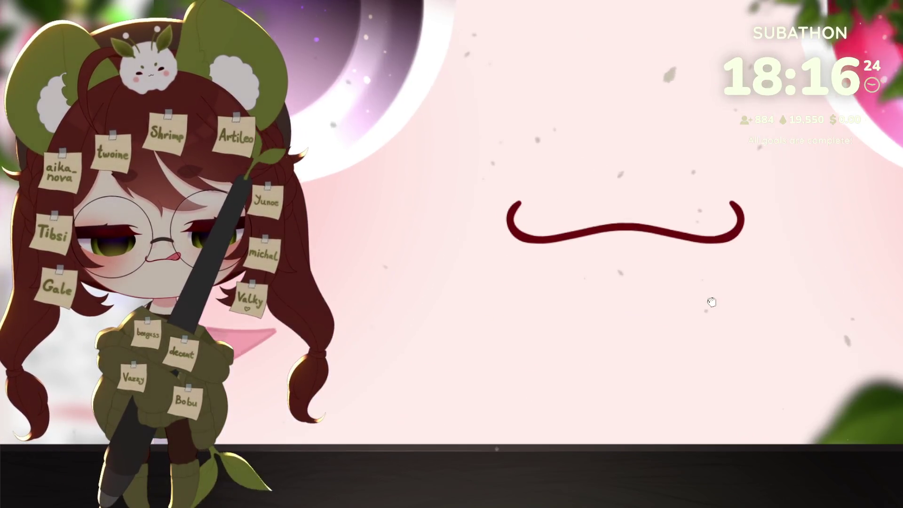
left_click_drag(711, 302, 739, 308)
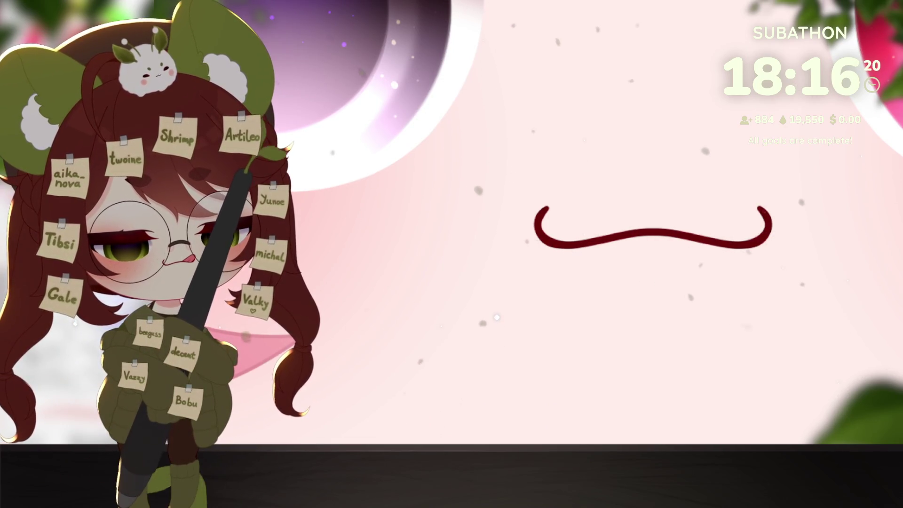
scroll(695, 227, "up", 2)
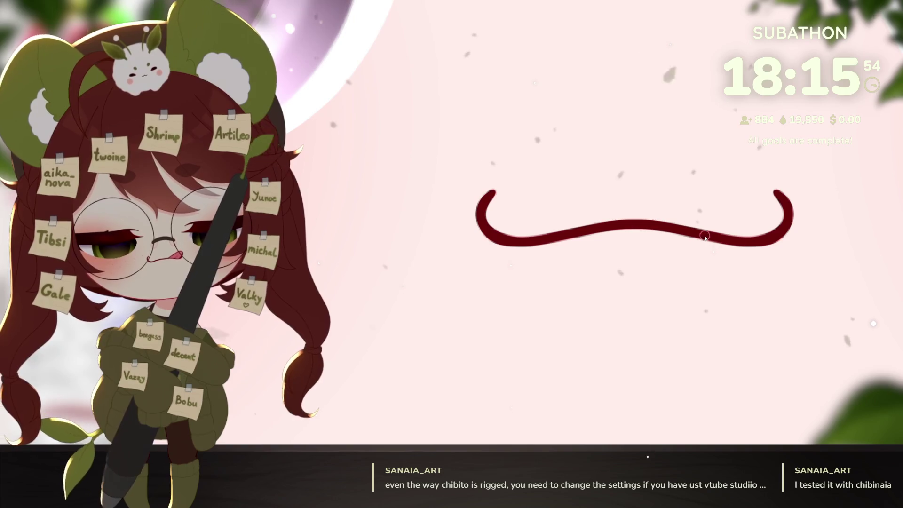
left_click_drag(701, 241, 708, 251)
key("ctrl+z")
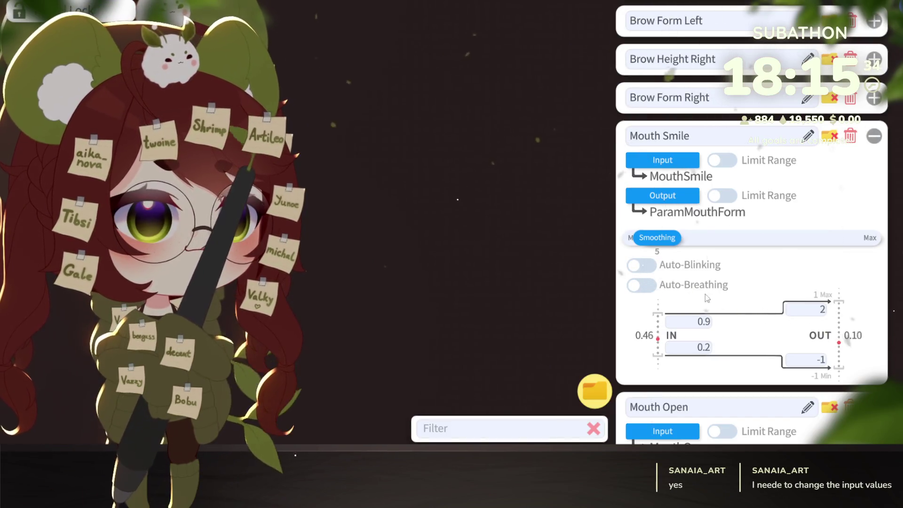
Zoom out on the canvas view.
scroll(791, 194, "down", 3)
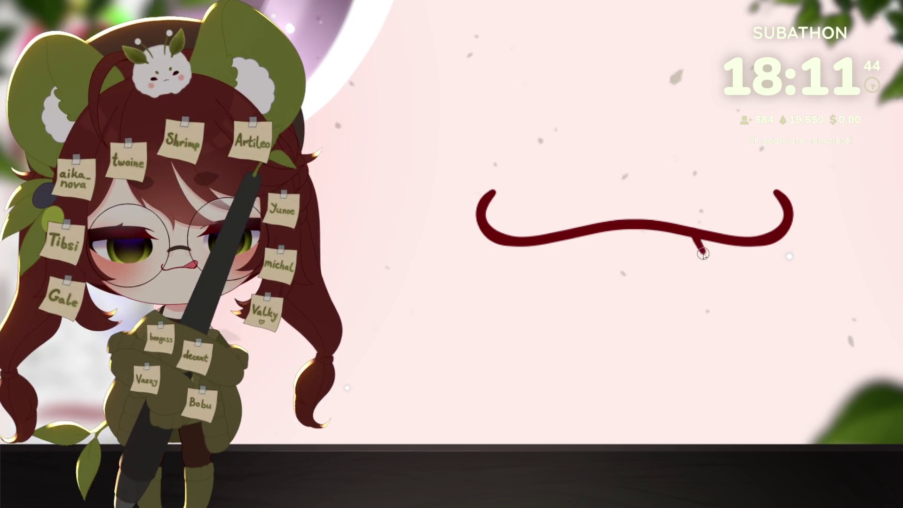
Draw a small loop under the red curve's right dip and cover it with a green filled shape.
left_click_drag(696, 239, 728, 267)
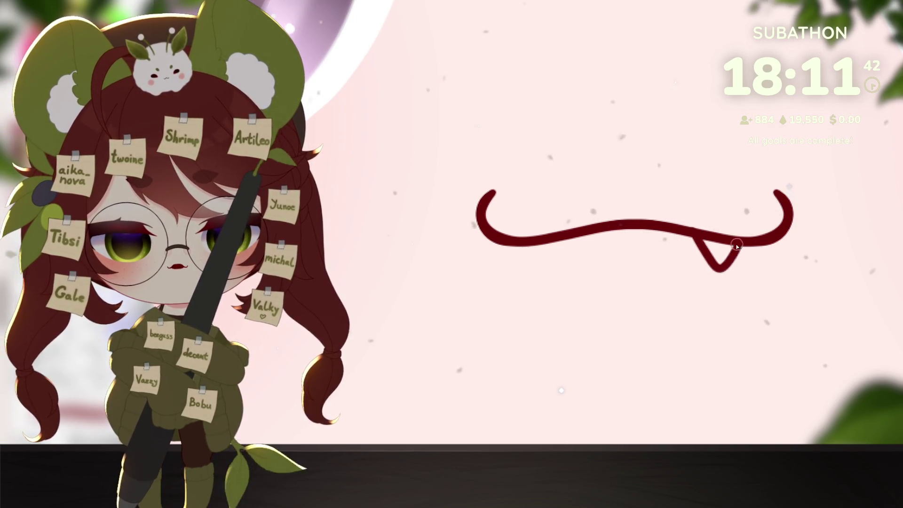
key("ctrl+z")
mouse_move(696, 233)
left_mouse_down()
mouse_move(727, 261)
mouse_move(744, 237)
left_mouse_up()
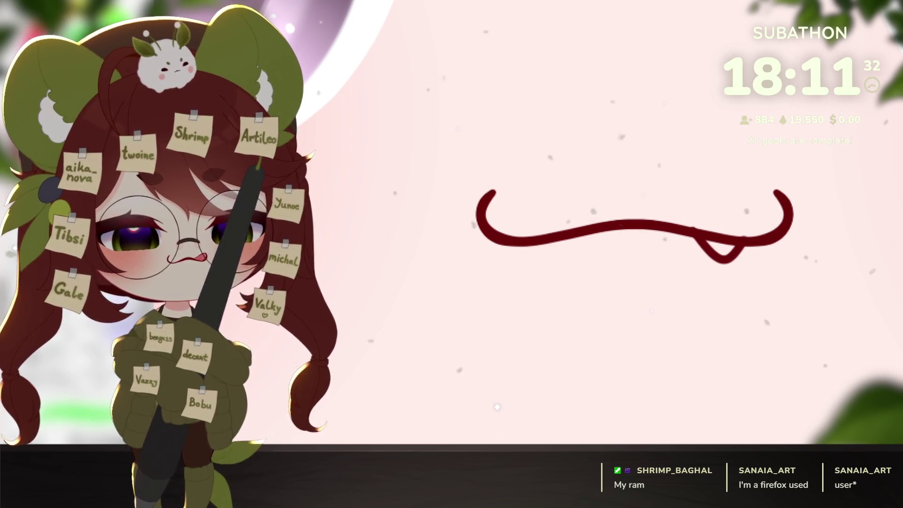
mouse_move(718, 252)
left_mouse_down()
mouse_move(693, 214)
mouse_move(730, 195)
mouse_move(737, 229)
mouse_move(730, 251)
mouse_move(710, 235)
left_mouse_up()
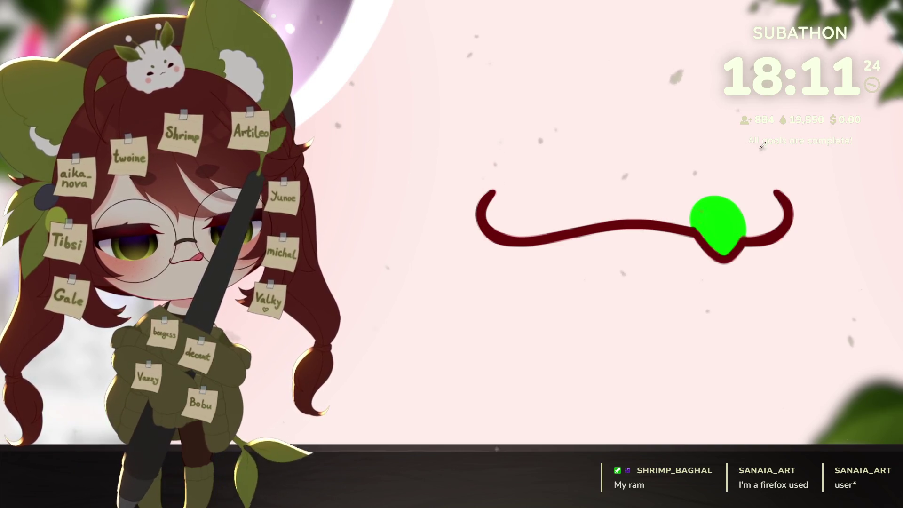
Undo the green filled blob over the curve's right dip.
key("ctrl+z")
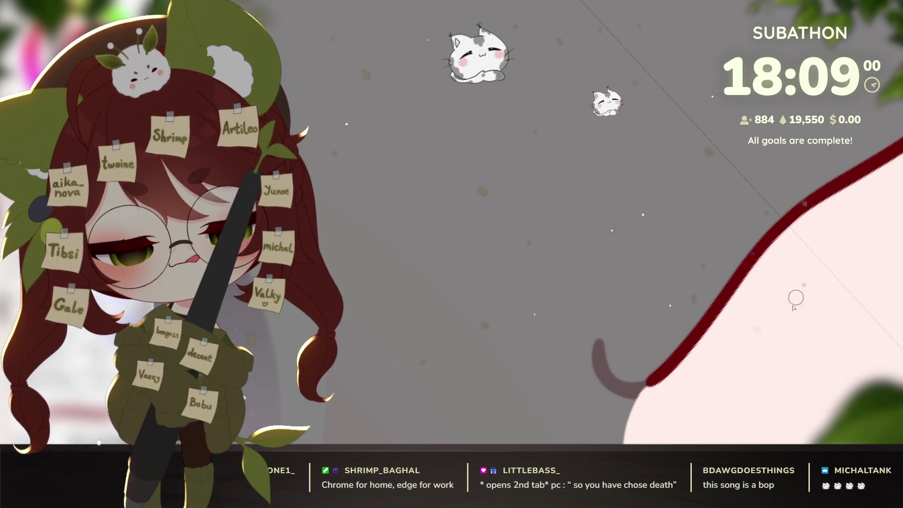
scroll(812, 205, "down", 5)
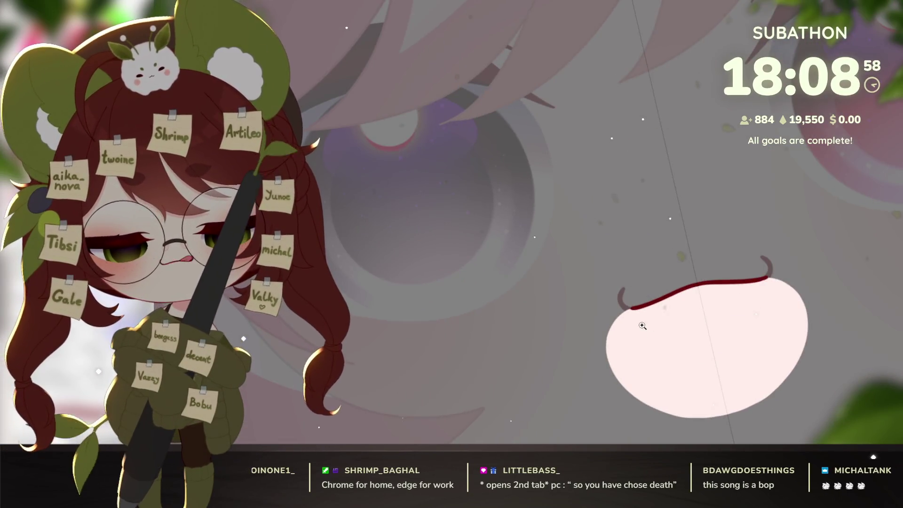
scroll(645, 328, "up", 4)
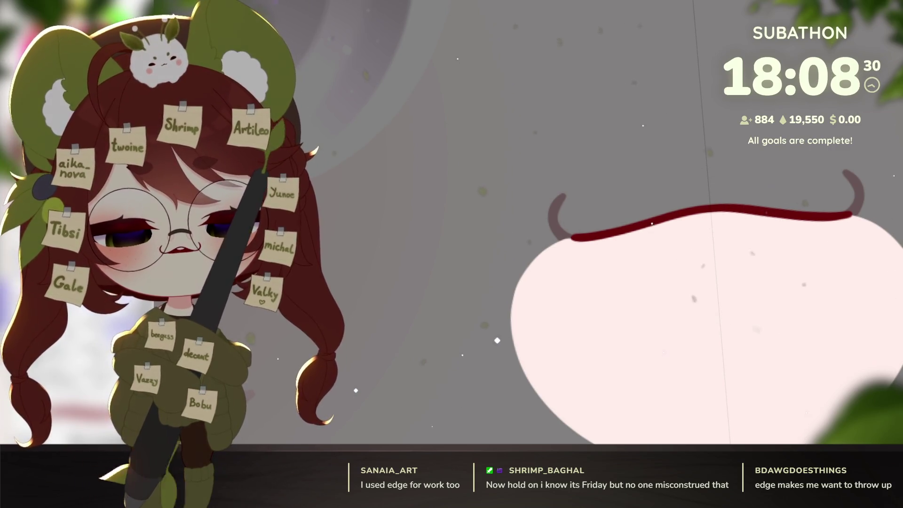
scroll(779, 230, "down", 3)
scroll(778, 230, "up", 5)
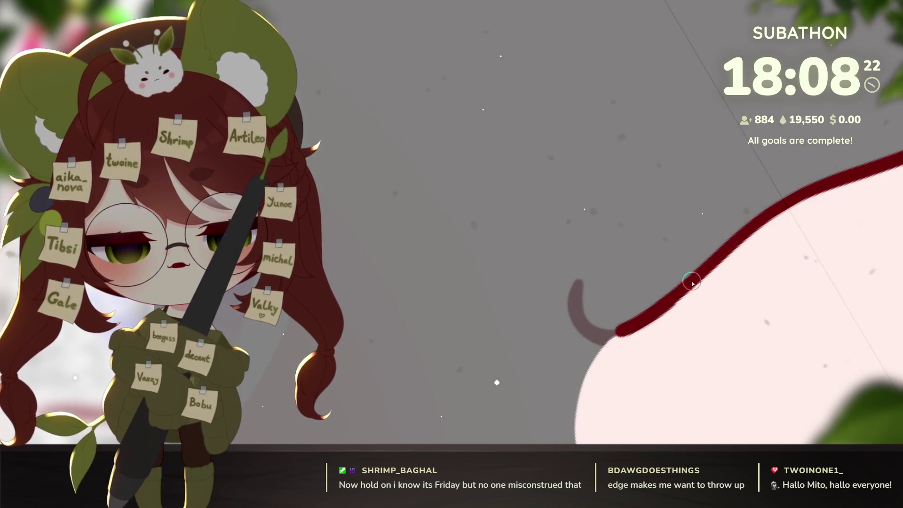
scroll(780, 297, "down", 5)
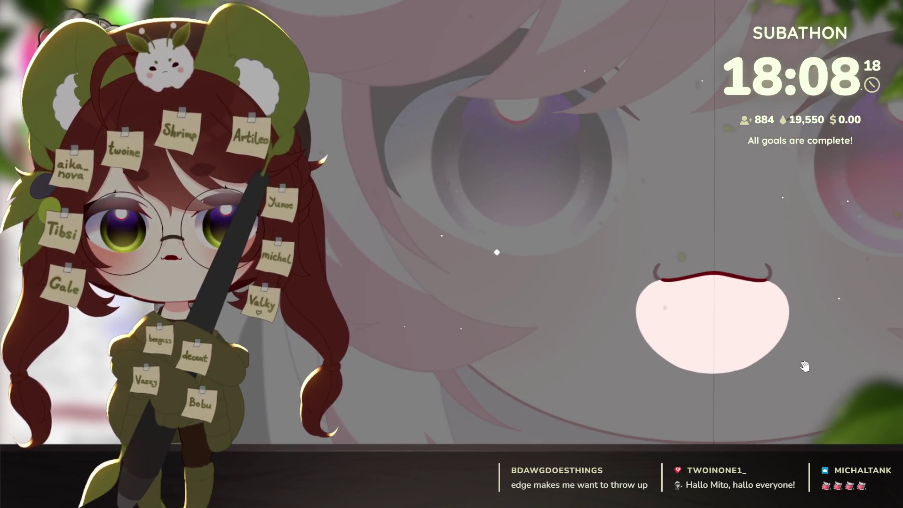
scroll(813, 326, "down", 2)
scroll(828, 314, "down", 2)
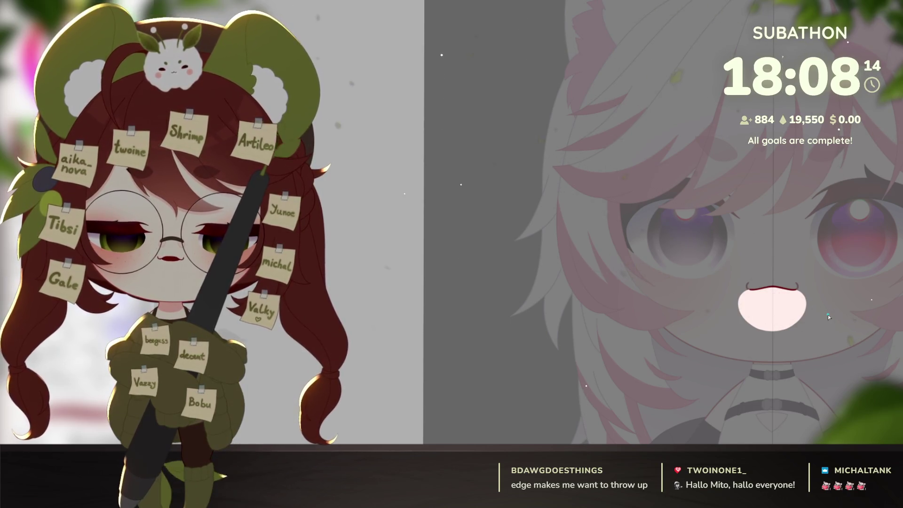
scroll(818, 312, "up", 3)
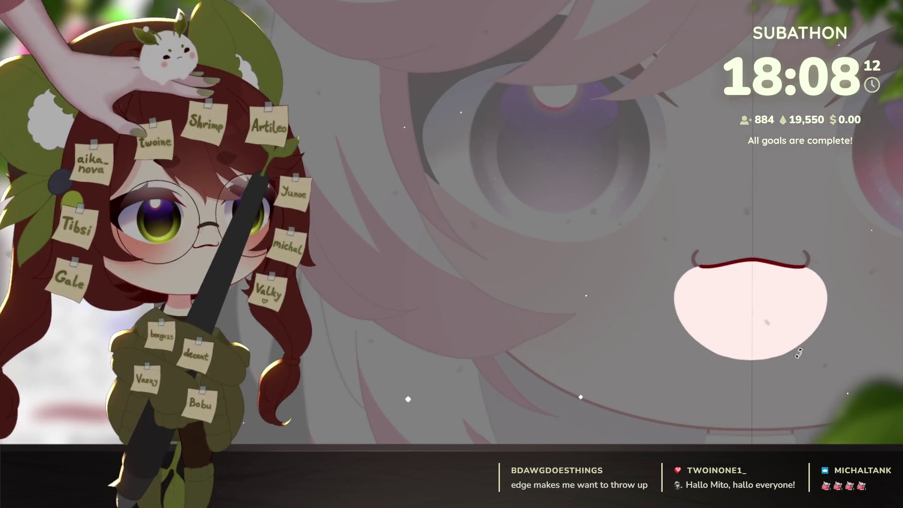
left_click_drag(781, 359, 759, 357)
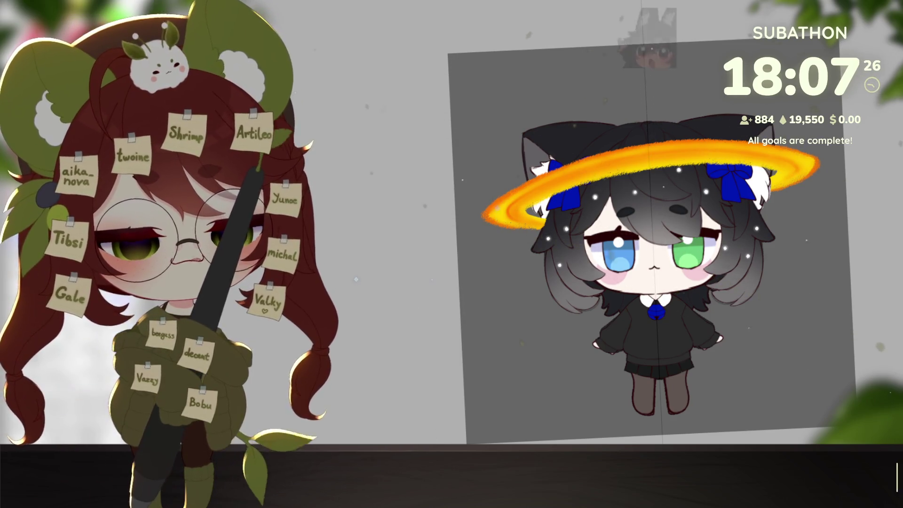
Stretch the halo ring wider on both sides with Free Transform.
key("ctrl+t")
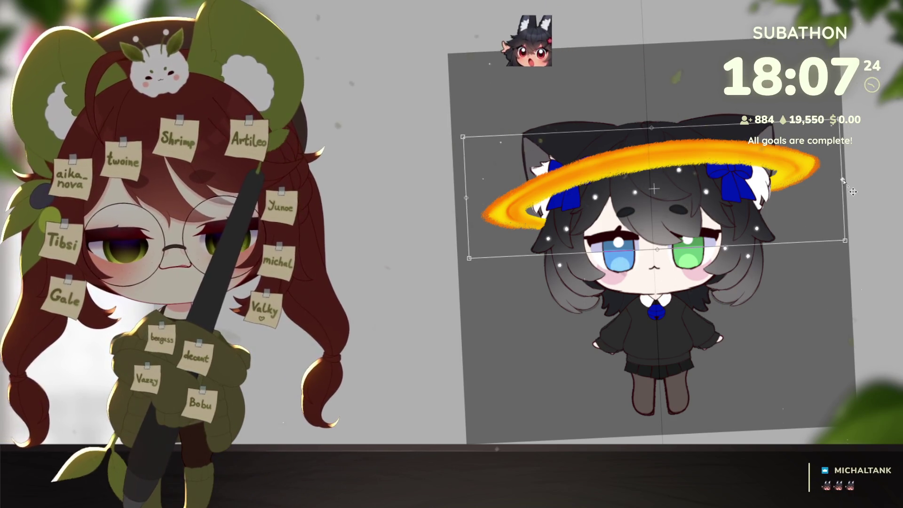
left_click_drag(854, 190, 864, 189)
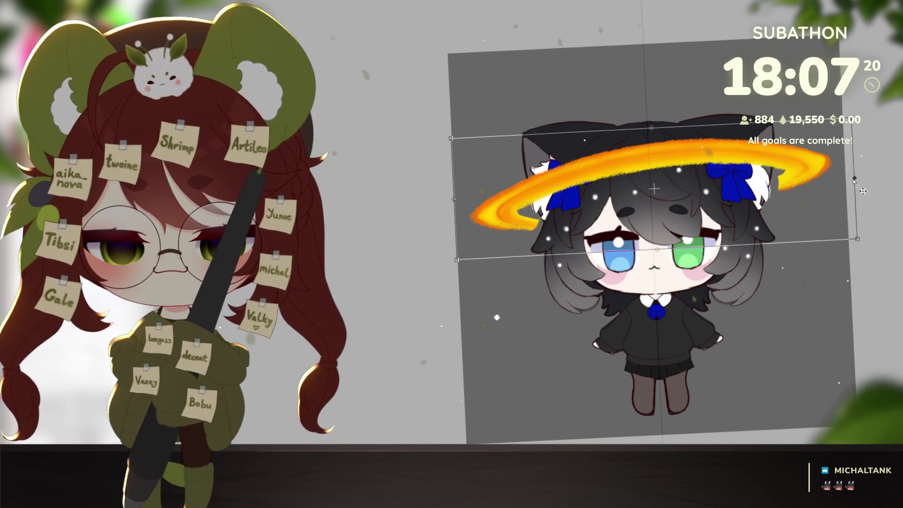
key("Return")
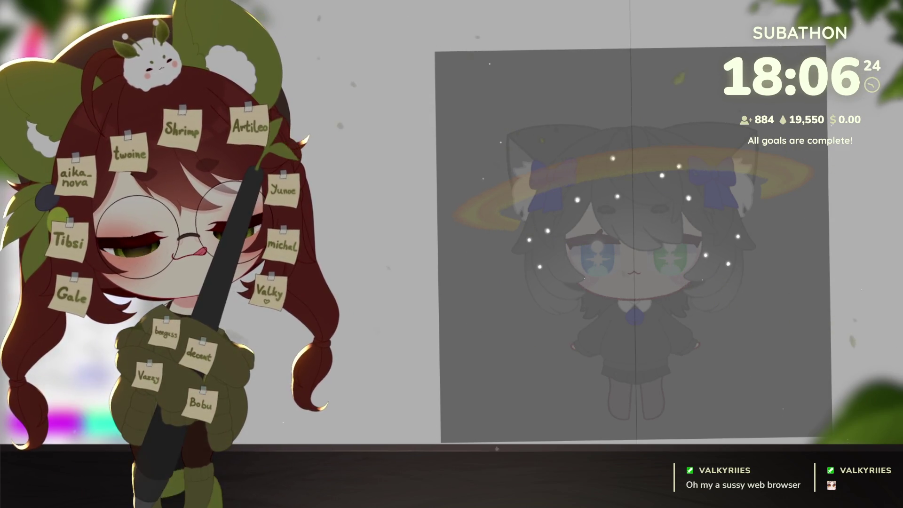
scroll(584, 325, "up", 5)
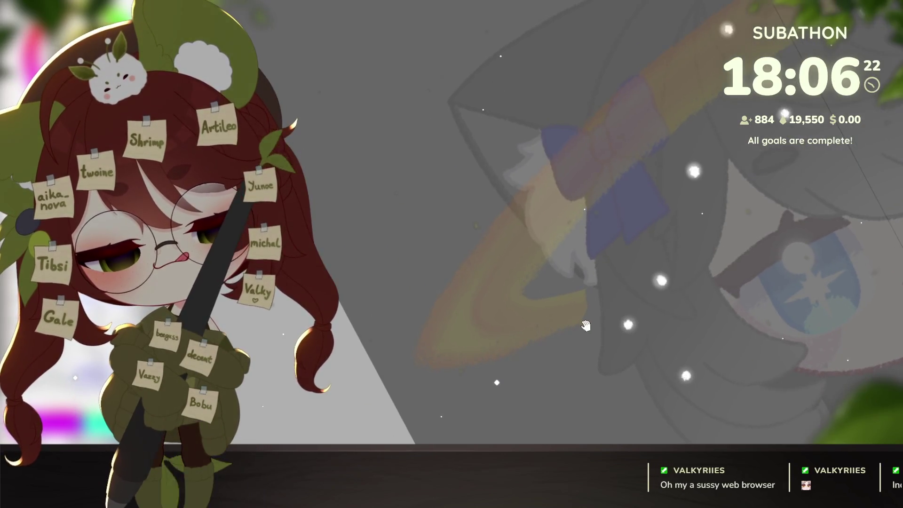
scroll(585, 326, "down", 2)
scroll(565, 330, "down", 2)
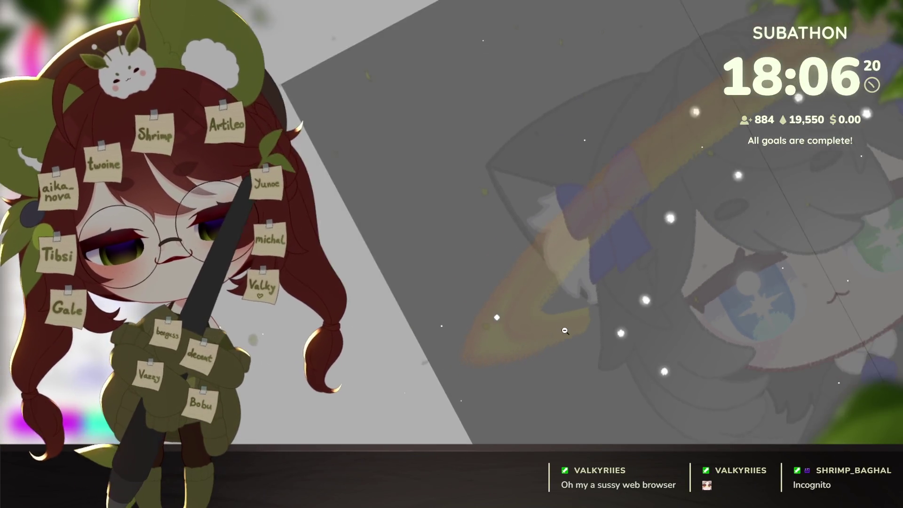
scroll(564, 331, "down", 1)
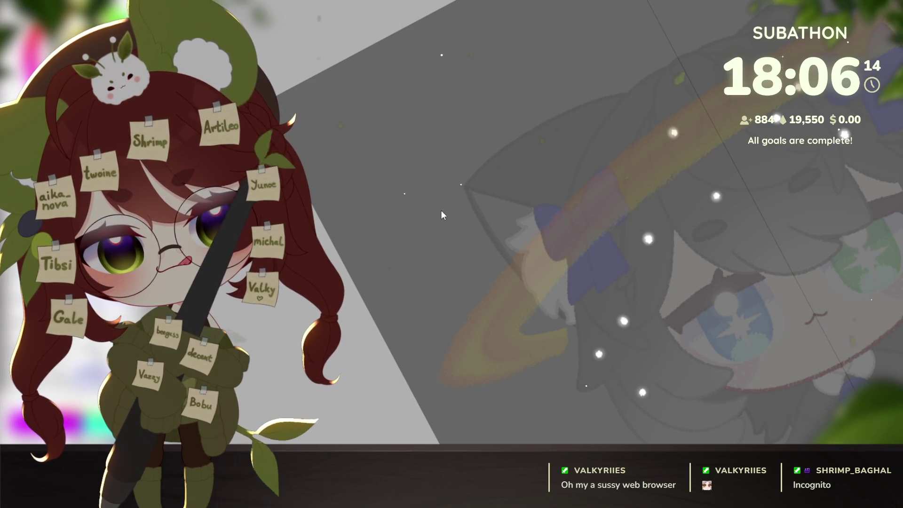
left_click_drag(740, 338, 677, 350)
scroll(677, 350, "down", 2)
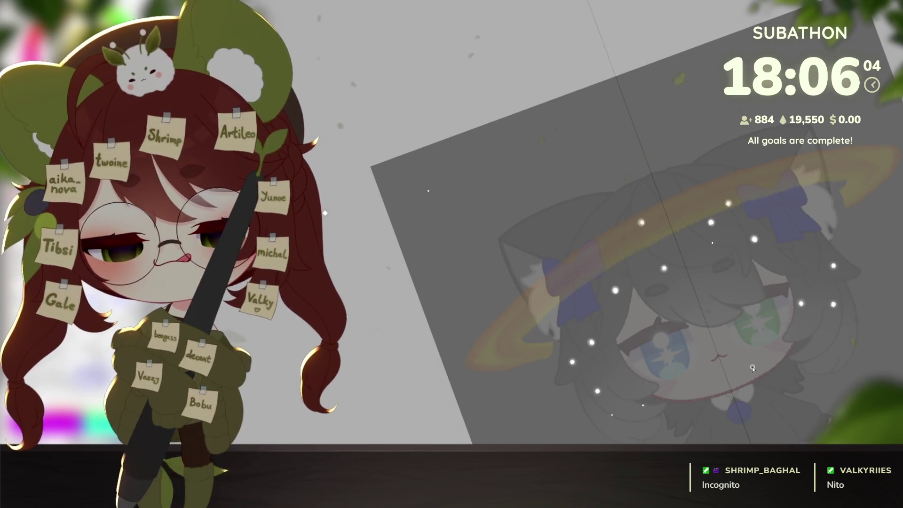
left_click_drag(828, 346, 817, 350)
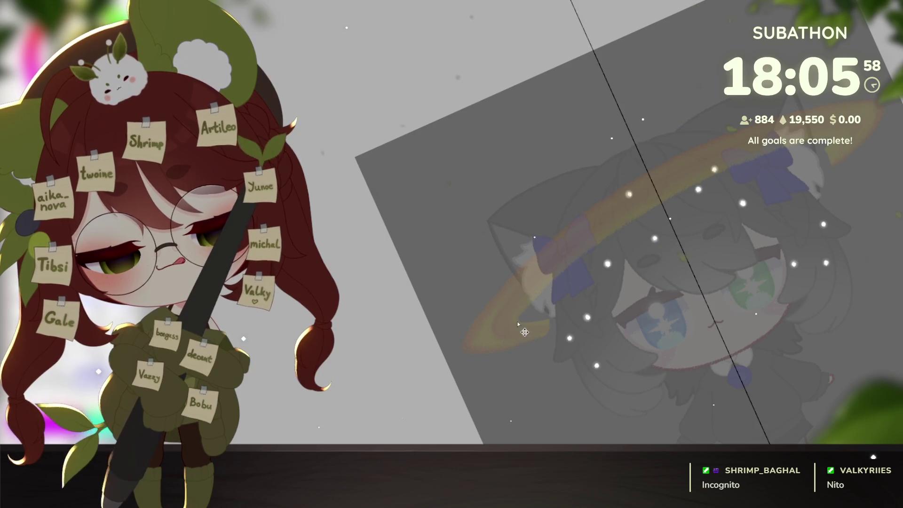
Trace yellow strokes along the halo ring and fill the closed outline with yellow.
mouse_move(616, 228)
left_mouse_down()
mouse_move(799, 190)
mouse_move(864, 156)
left_mouse_up()
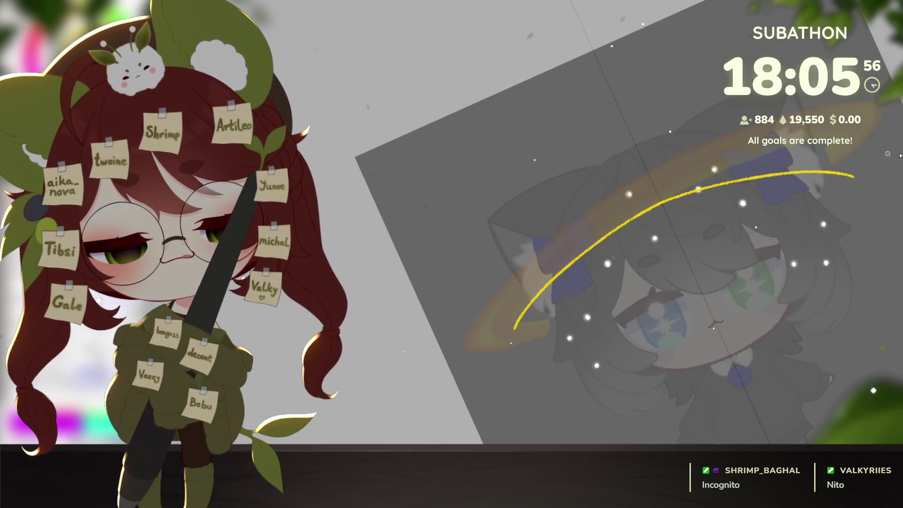
left_click_drag(517, 319, 820, 172)
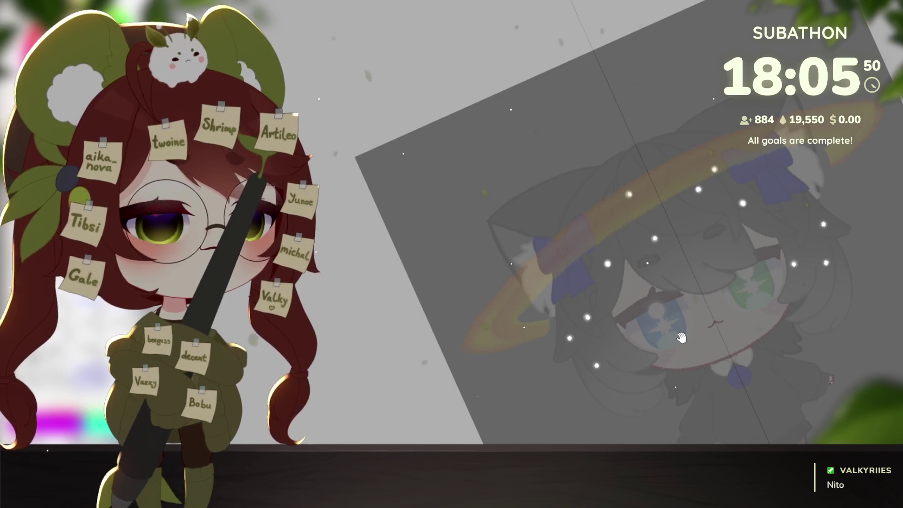
mouse_move(528, 335)
left_mouse_down()
mouse_move(552, 308)
mouse_move(705, 220)
mouse_move(870, 183)
left_mouse_up()
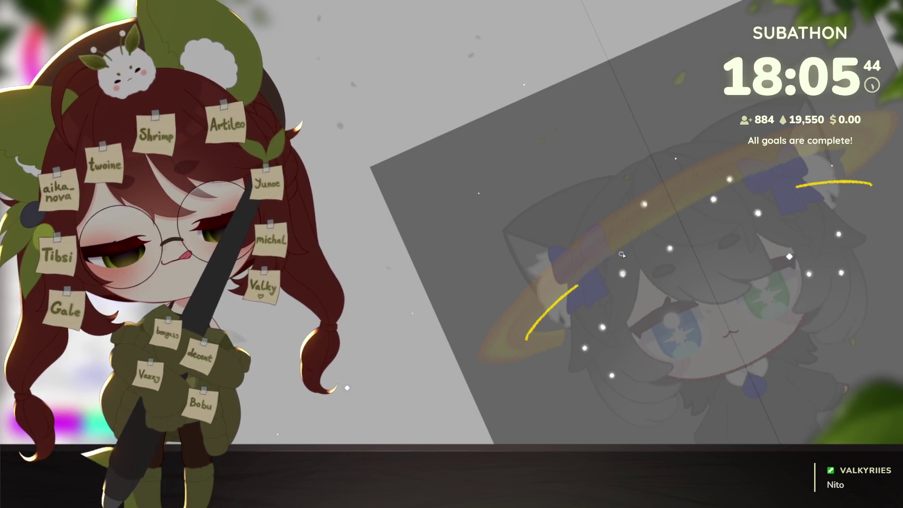
left_click_drag(732, 201, 631, 248)
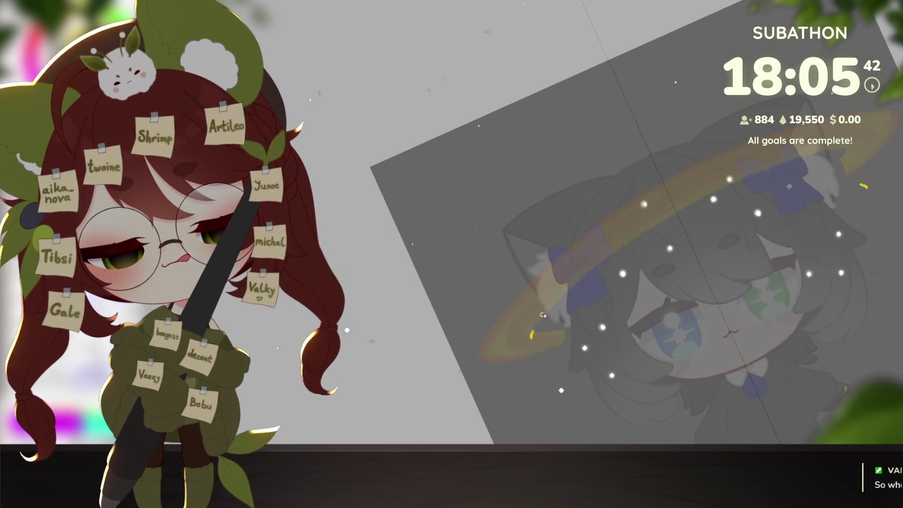
key("ctrl+z")
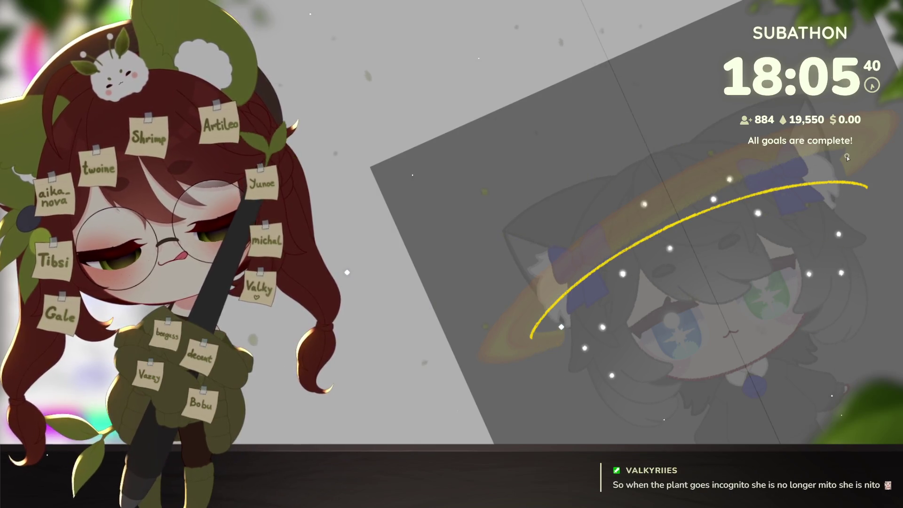
mouse_move(900, 181)
left_mouse_down()
mouse_move(799, 188)
mouse_move(587, 287)
mouse_move(480, 362)
mouse_move(520, 288)
mouse_move(717, 164)
left_mouse_up()
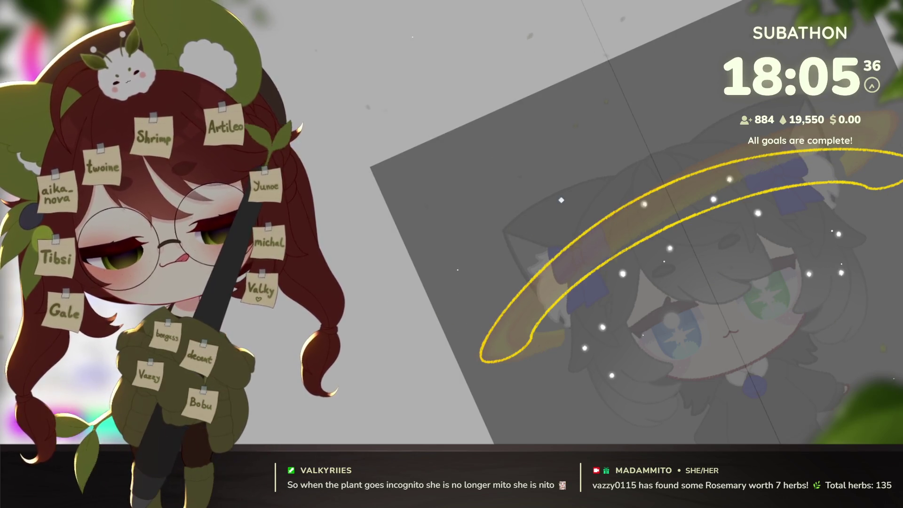
left_click(689, 200)
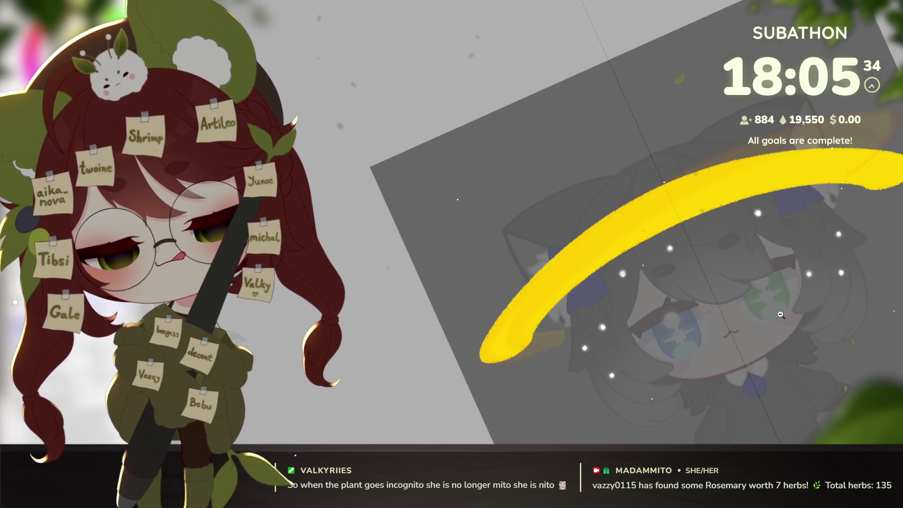
Recenter and tilt the view on the halo, then draw a thin yellow line across it.
scroll(883, 224, "down", 5)
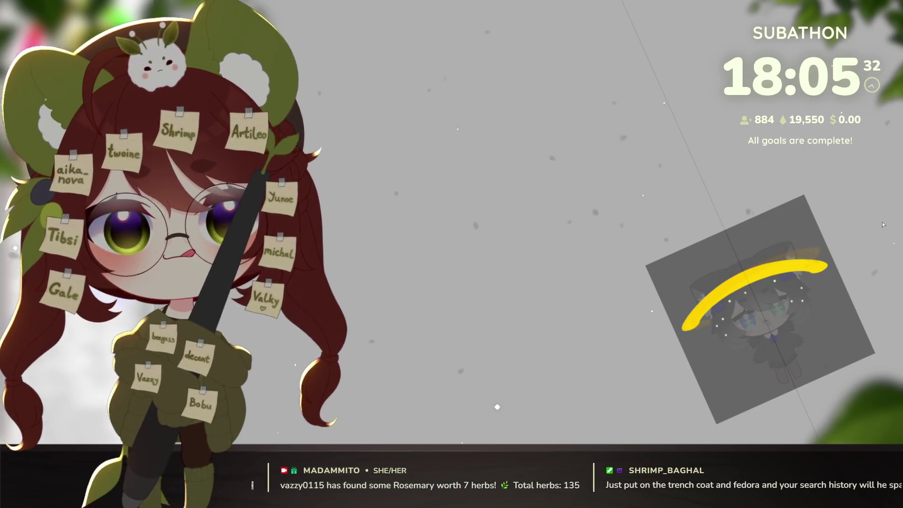
scroll(802, 315, "up", 5)
left_click_drag(802, 315, 815, 301)
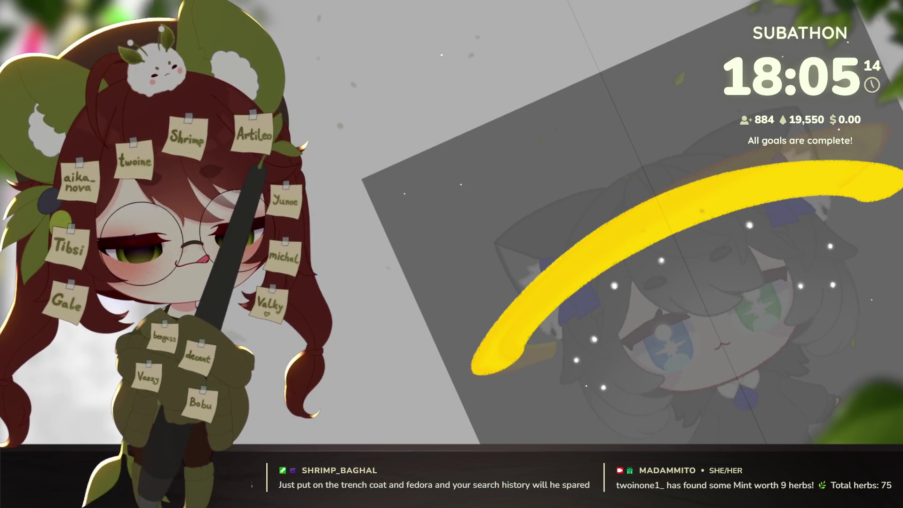
left_click_drag(815, 368, 782, 329)
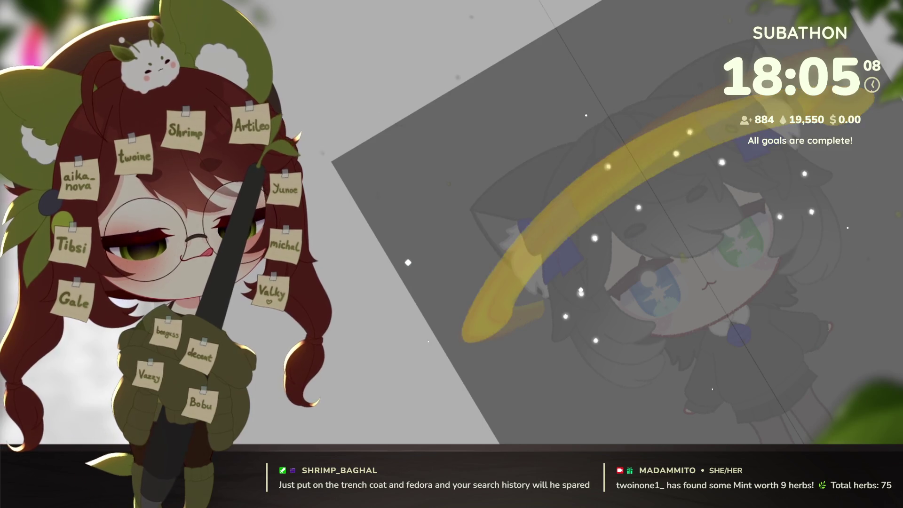
left_click_drag(597, 336, 675, 347)
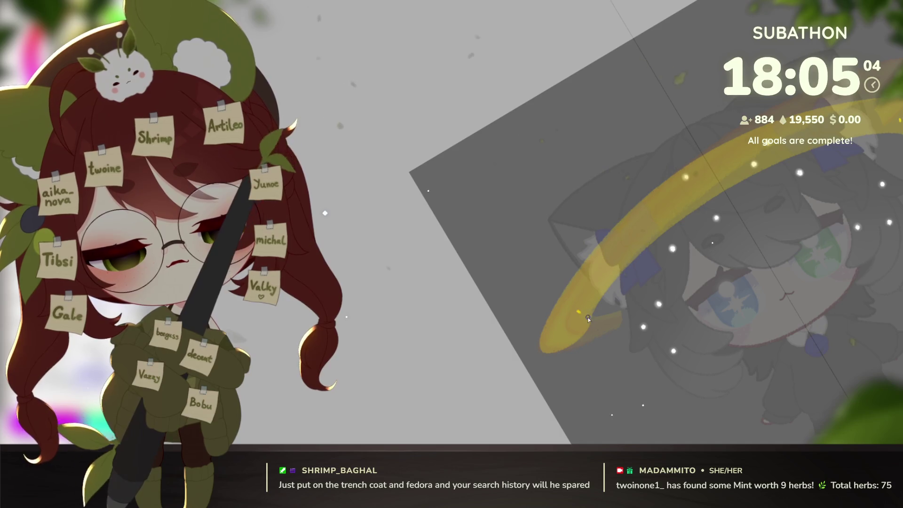
left_click_drag(581, 313, 898, 124)
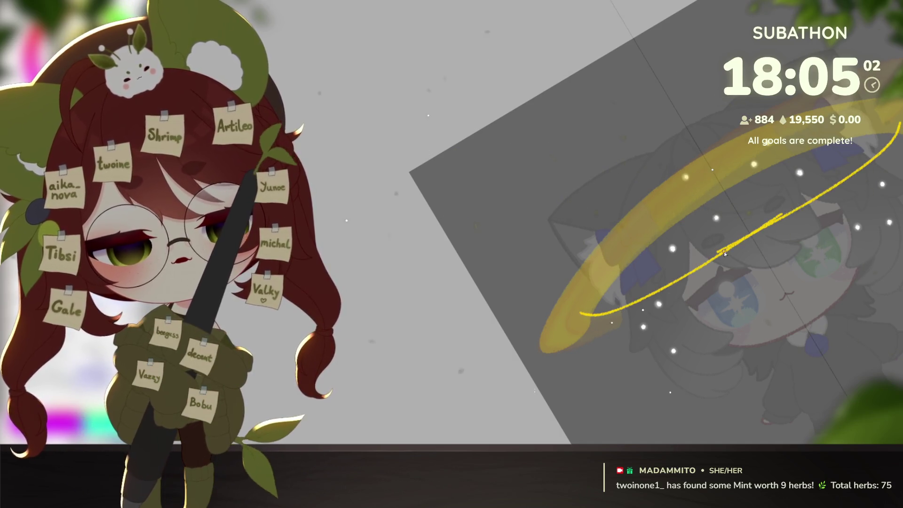
Replace the thin line with two yellow curves closing the halo loop, then fill it solid yellow.
key("ctrl+z")
mouse_move(669, 290)
left_mouse_down()
mouse_move(715, 268)
mouse_move(841, 80)
left_mouse_up()
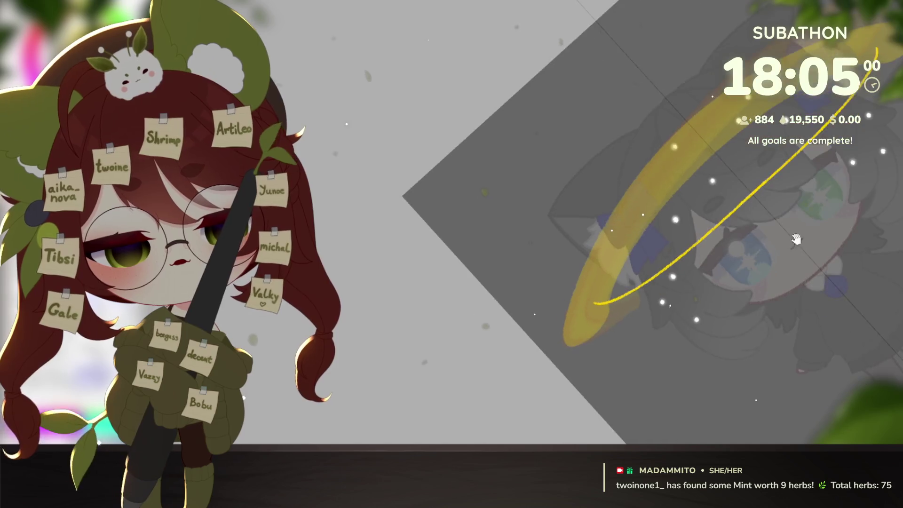
mouse_move(548, 328)
left_mouse_down()
mouse_move(531, 341)
mouse_move(527, 372)
mouse_move(710, 266)
left_mouse_up()
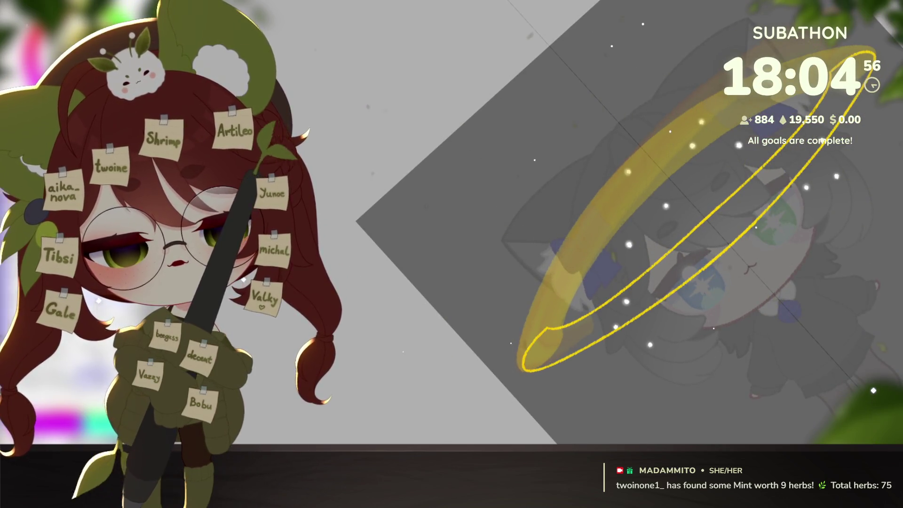
left_click(744, 226)
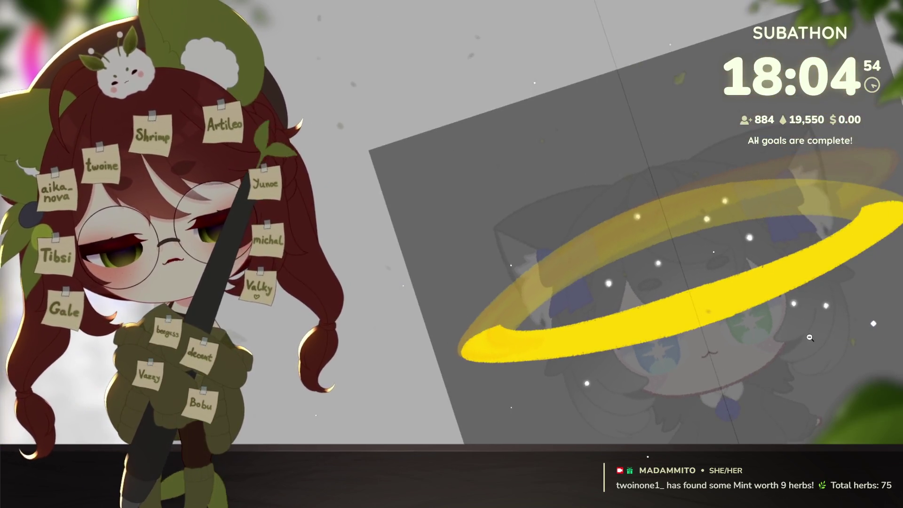
Compare the halo with and without its yellow fill, tilt the view, and select the whole canvas.
scroll(824, 313, "down", 5)
scroll(771, 364, "up", 4)
left_click_drag(771, 363, 771, 304)
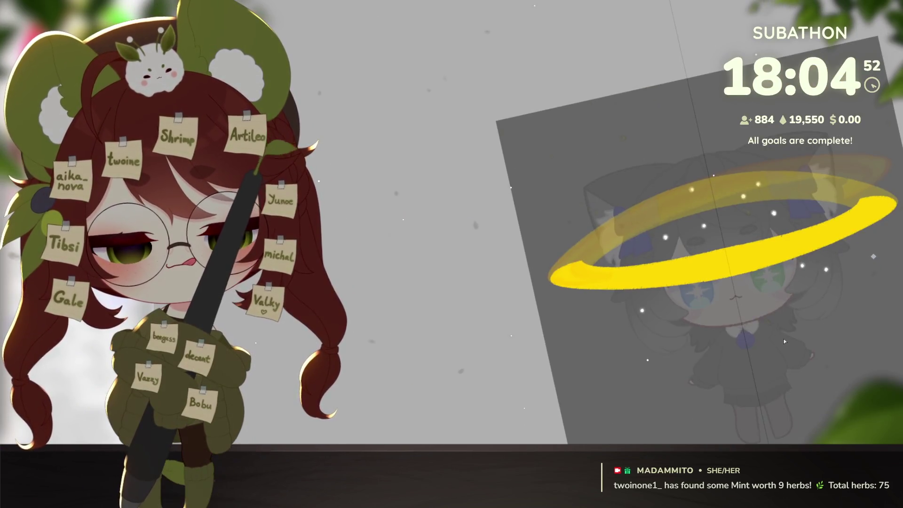
key("ctrl+z")
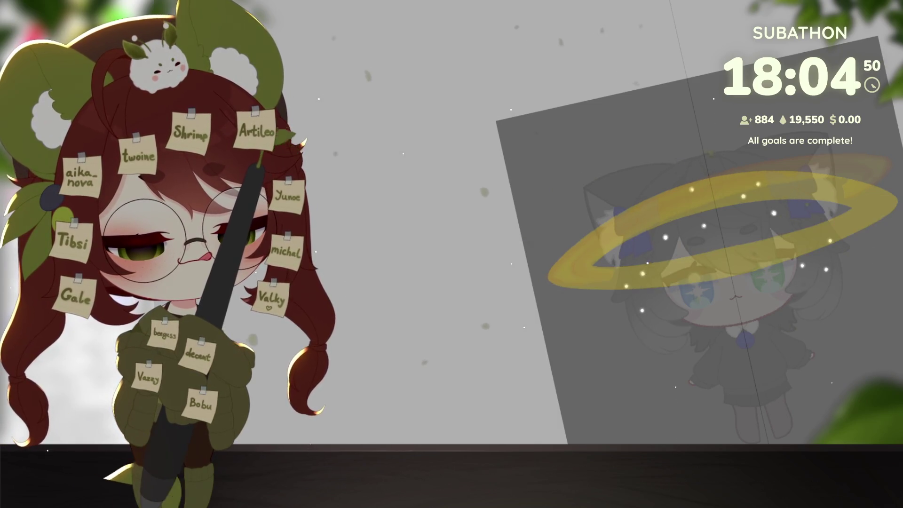
key("ctrl+y")
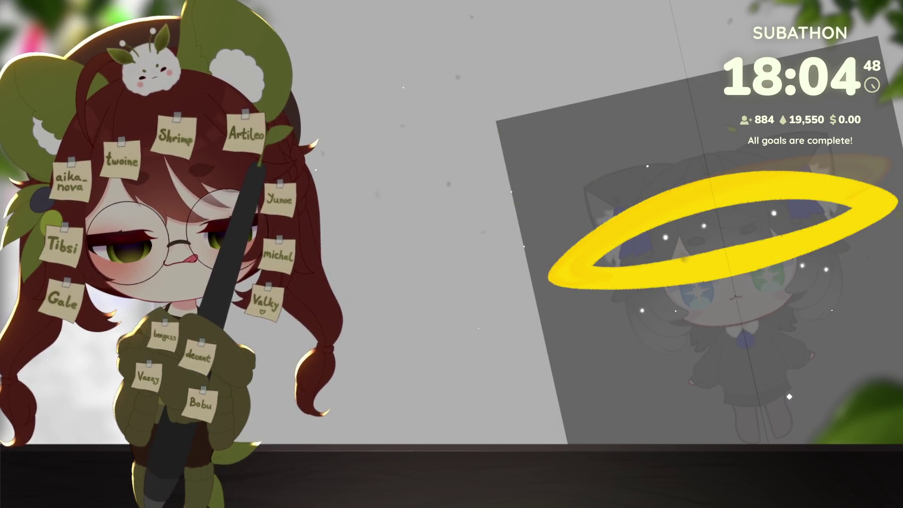
scroll(804, 346, "down", 5)
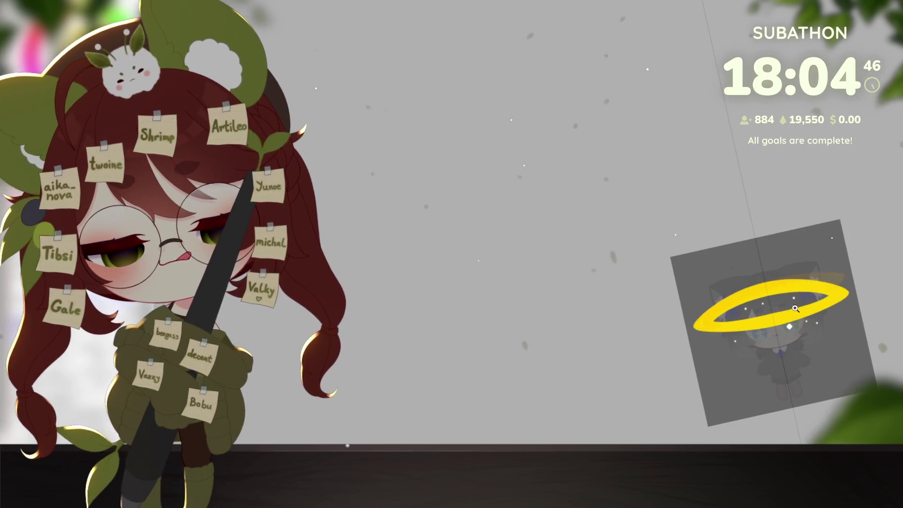
scroll(805, 357, "up", 6)
left_click_drag(821, 391, 834, 363)
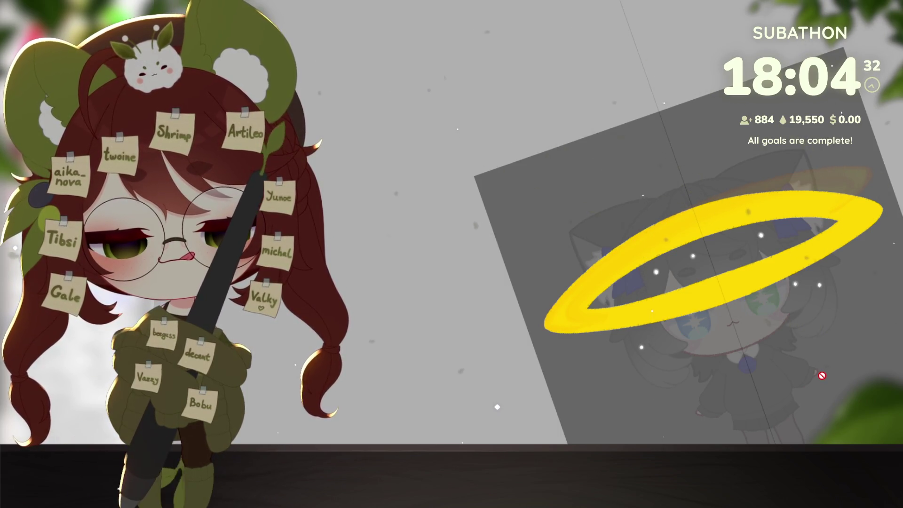
key("ctrl+a")
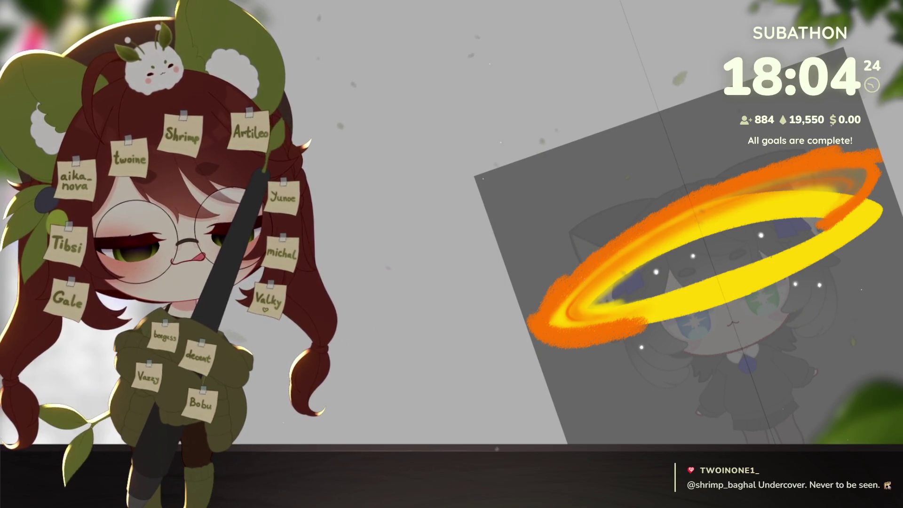
key("ctrl+t")
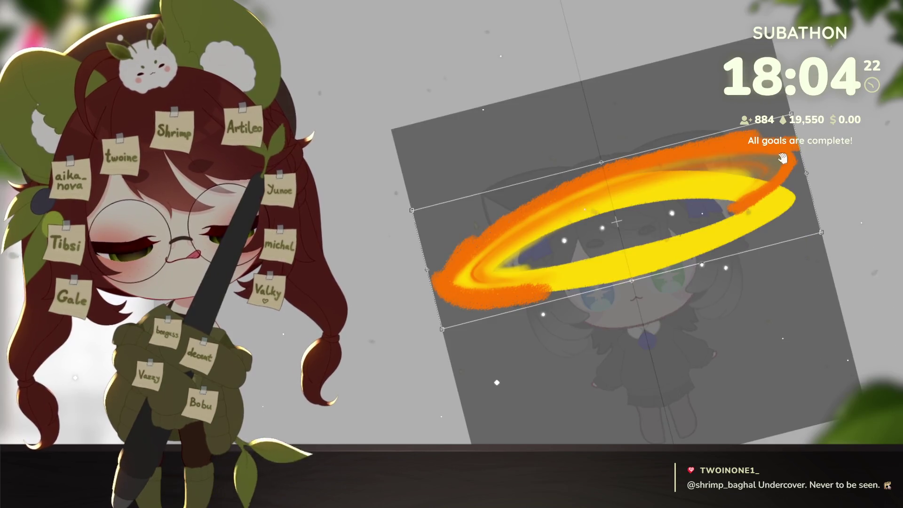
mouse_move(822, 97)
left_mouse_down()
mouse_move(831, 124)
mouse_move(774, 185)
left_mouse_up()
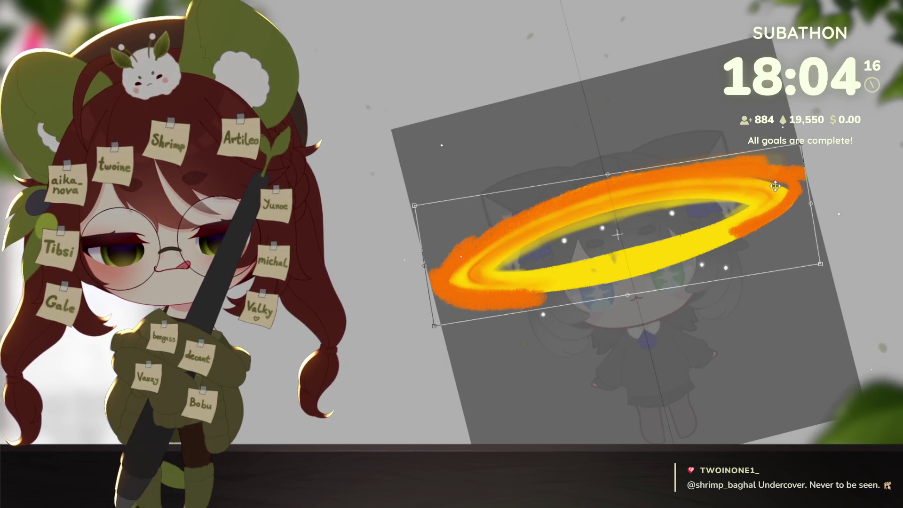
mouse_move(816, 146)
left_mouse_down()
mouse_move(778, 175)
mouse_move(735, 190)
left_mouse_up()
key("Return")
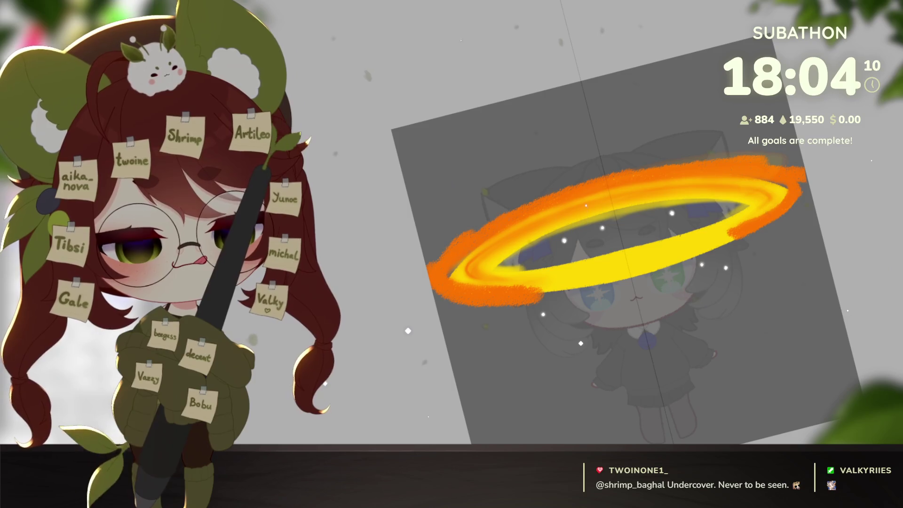
key("ctrl+z")
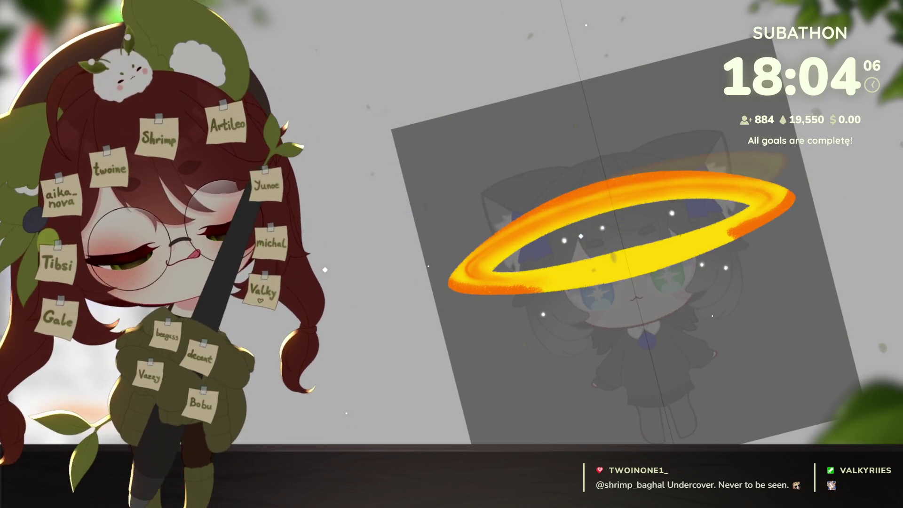
key("ctrl+z")
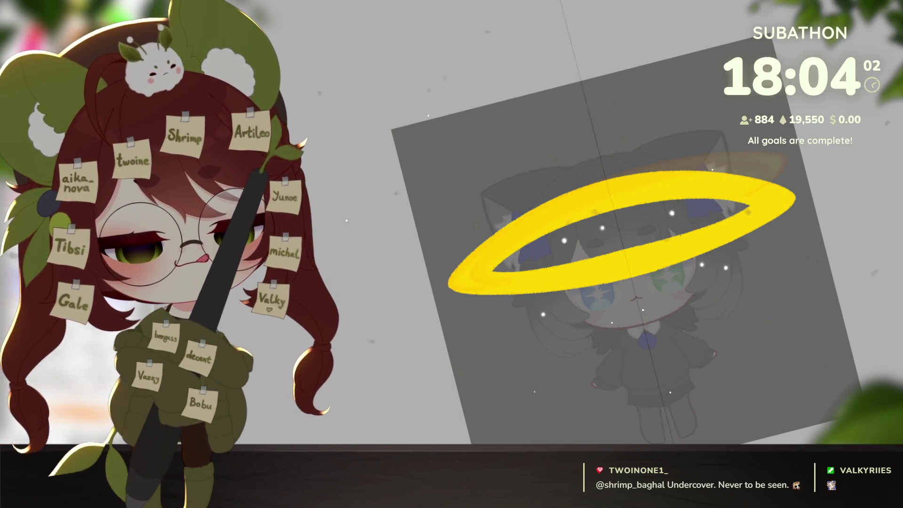
left_click_drag(785, 344, 804, 263)
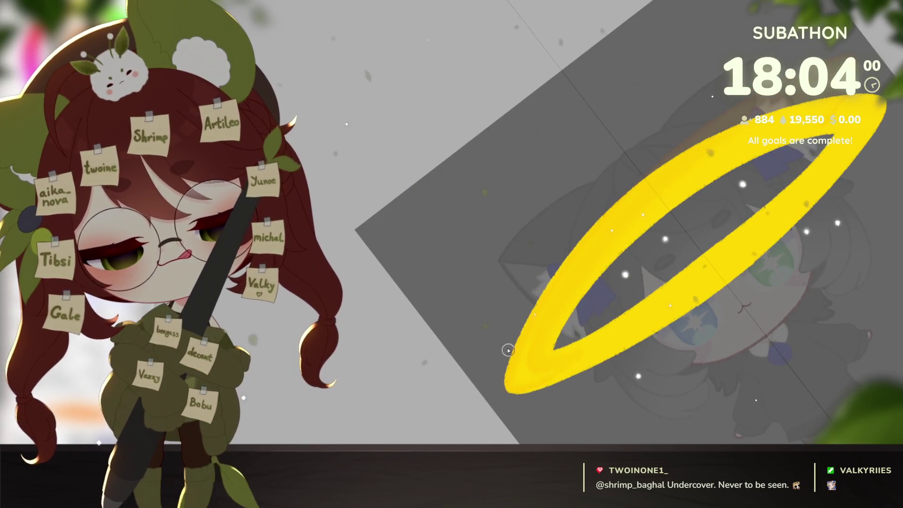
mouse_move(568, 227)
left_mouse_down()
mouse_move(496, 366)
mouse_move(738, 92)
left_mouse_up()
left_click_drag(553, 262, 733, 98)
left_click_drag(484, 379, 651, 154)
mouse_move(495, 378)
left_mouse_down()
mouse_move(534, 397)
mouse_move(497, 382)
mouse_move(588, 375)
mouse_move(501, 368)
left_mouse_up()
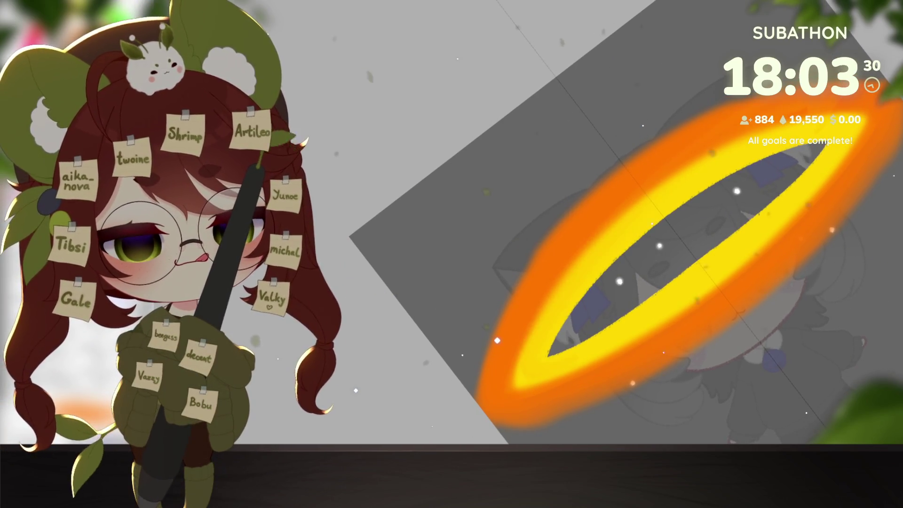
key("ctrl+z")
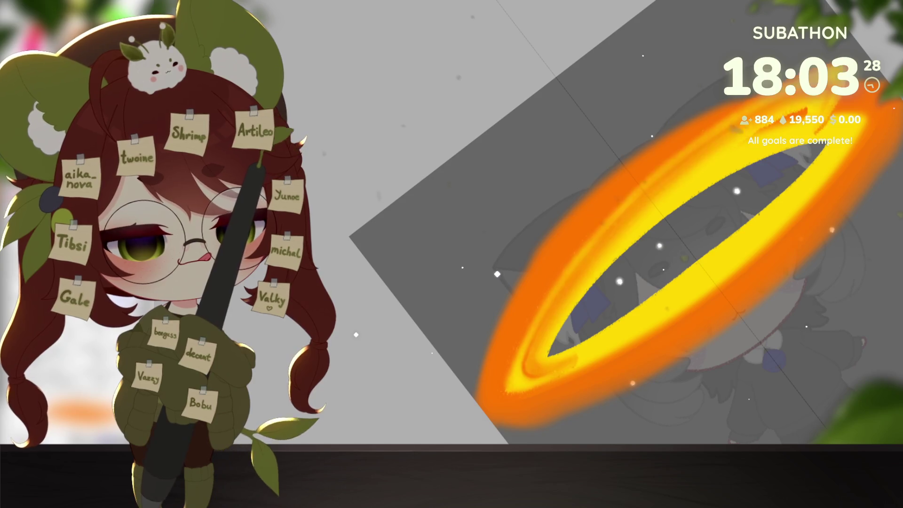
key("ctrl+z")
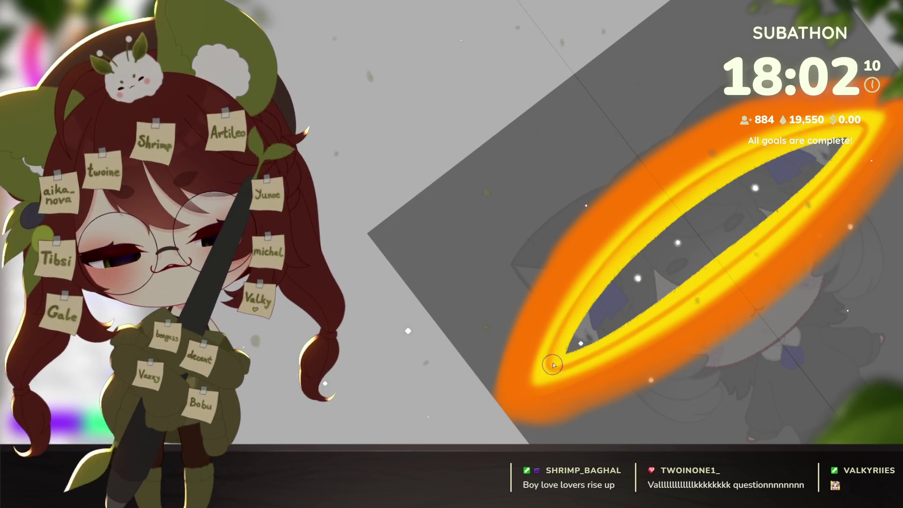
scroll(649, 296, "down", 2)
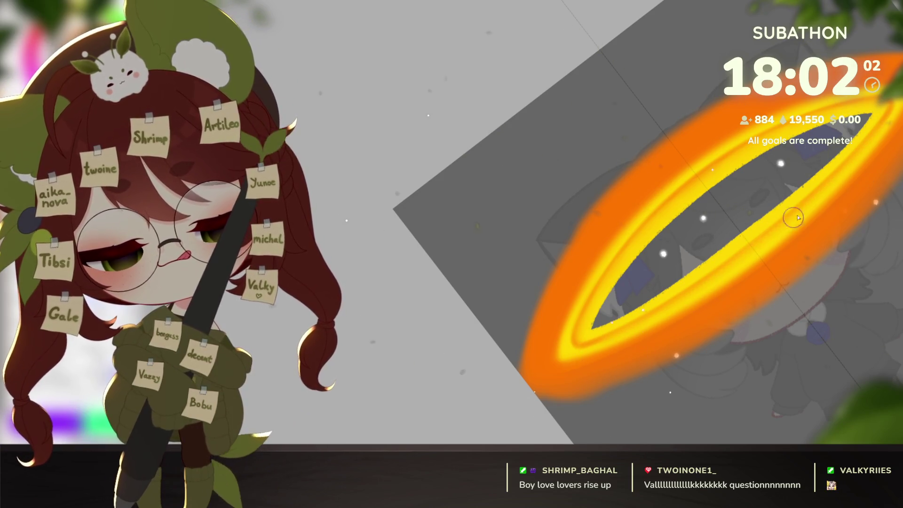
Enlarge the brush with ], try a yellow stroke along the halo's inner ring, then undo it.
scroll(830, 252, "down", 3)
scroll(795, 320, "up", 3)
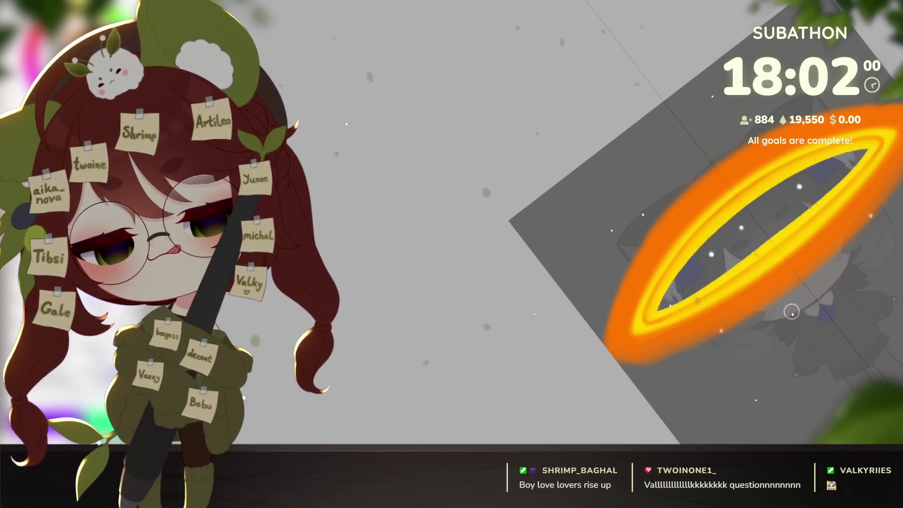
key("bracketright")
key("bracketright")
key("bracketright")
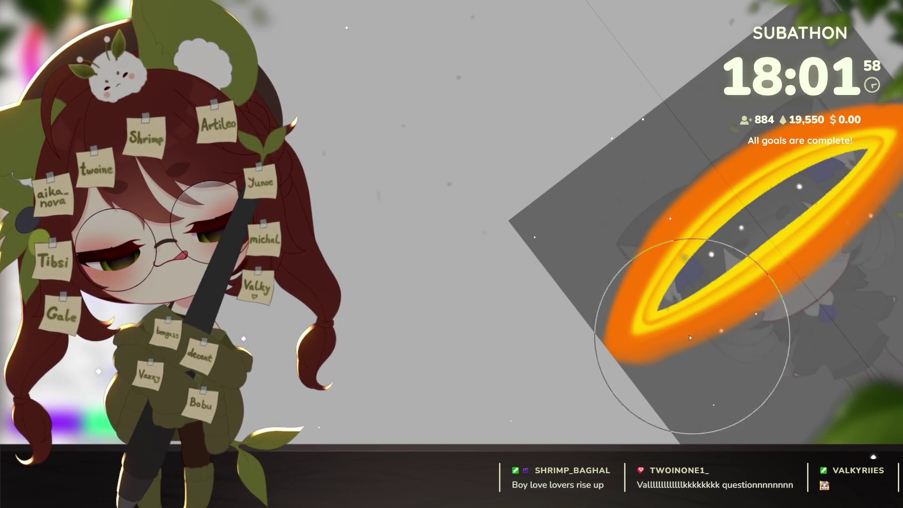
scroll(749, 358, "up", 1)
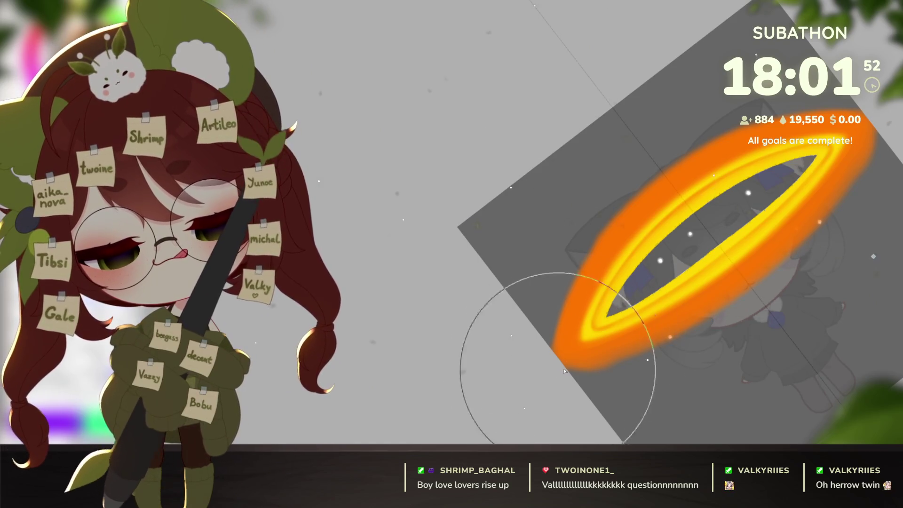
scroll(792, 299, "down", 3)
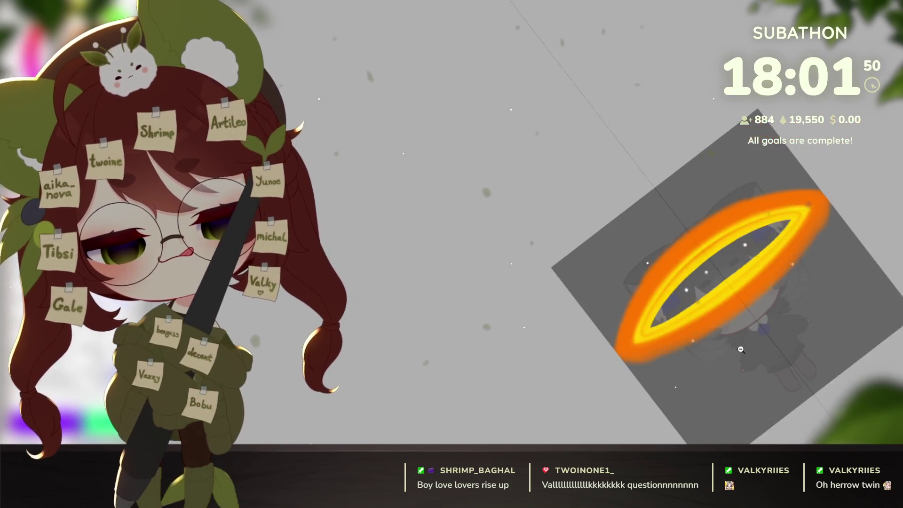
scroll(792, 298, "up", 5)
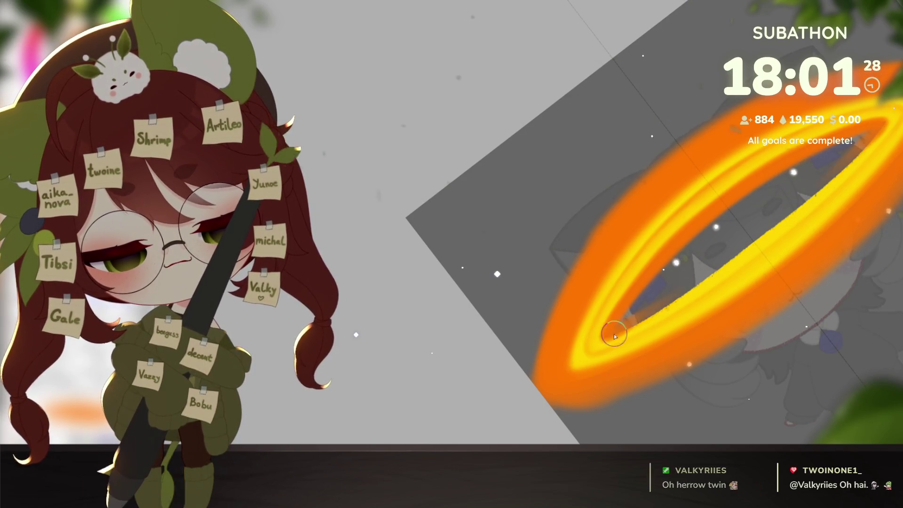
left_click_drag(625, 323, 804, 200)
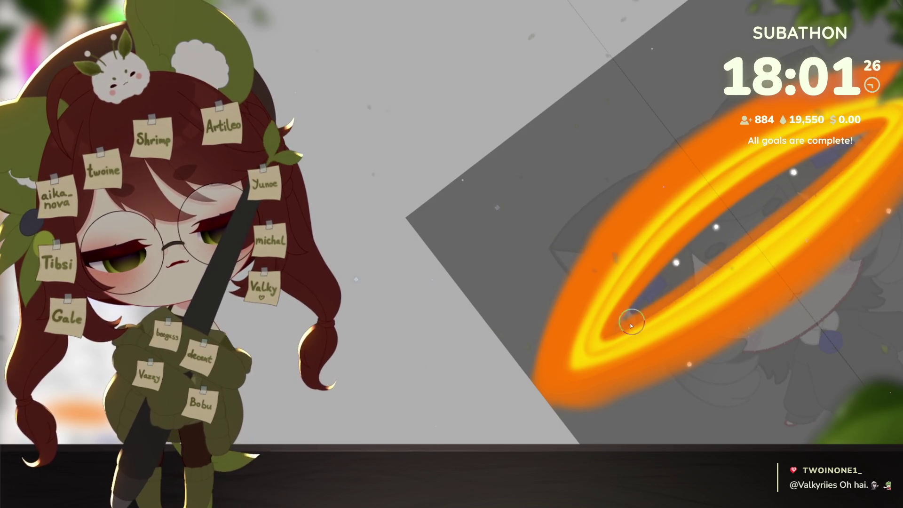
key("ctrl+z")
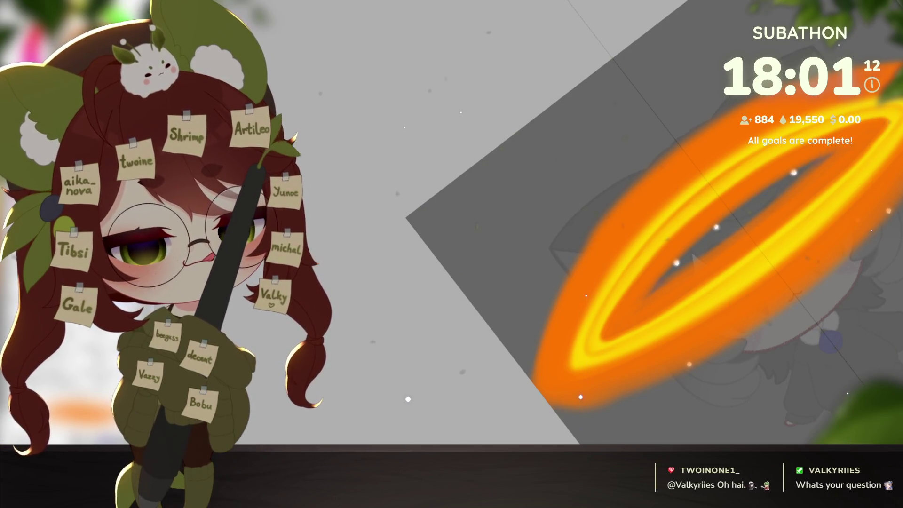
scroll(840, 325, "down", 5)
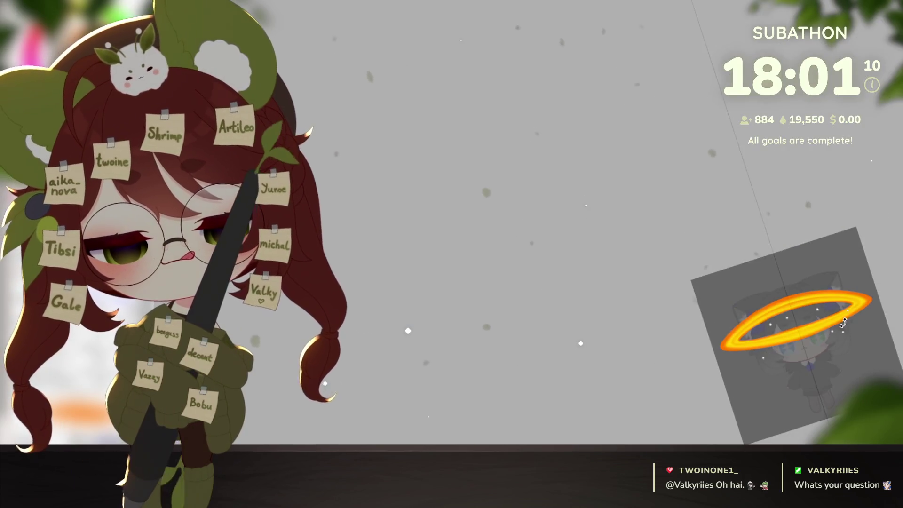
scroll(840, 326, "up", 5)
Recenter the halo, rotate the canvas view upright with the 6 key, and zoom out.
left_click_drag(827, 377, 823, 311)
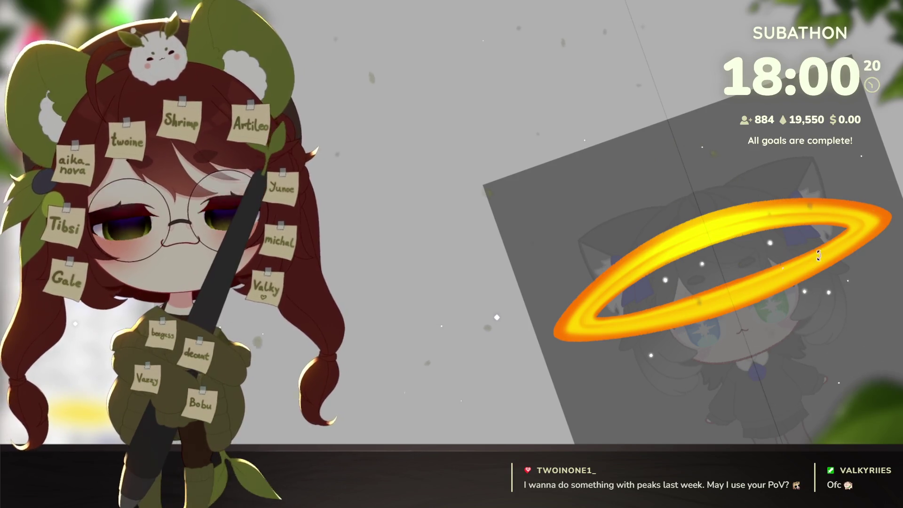
key("6")
key("6")
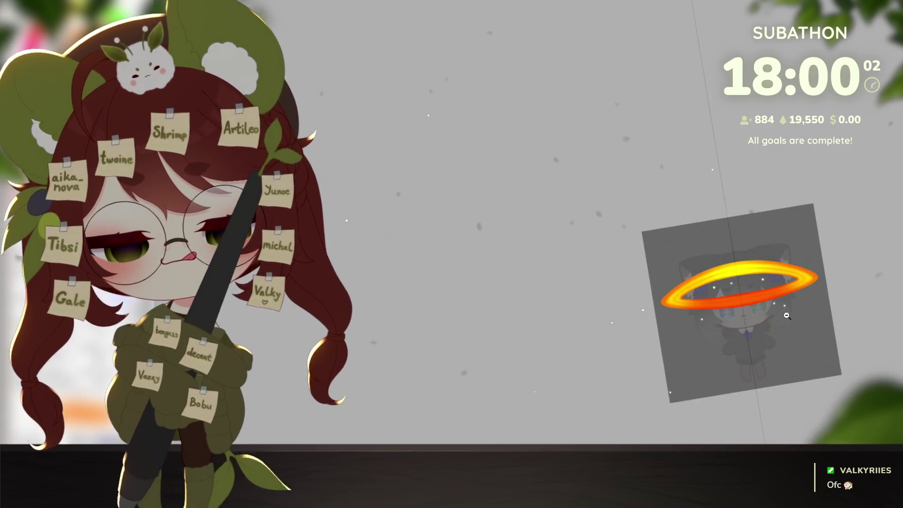
scroll(880, 243, "down", 5)
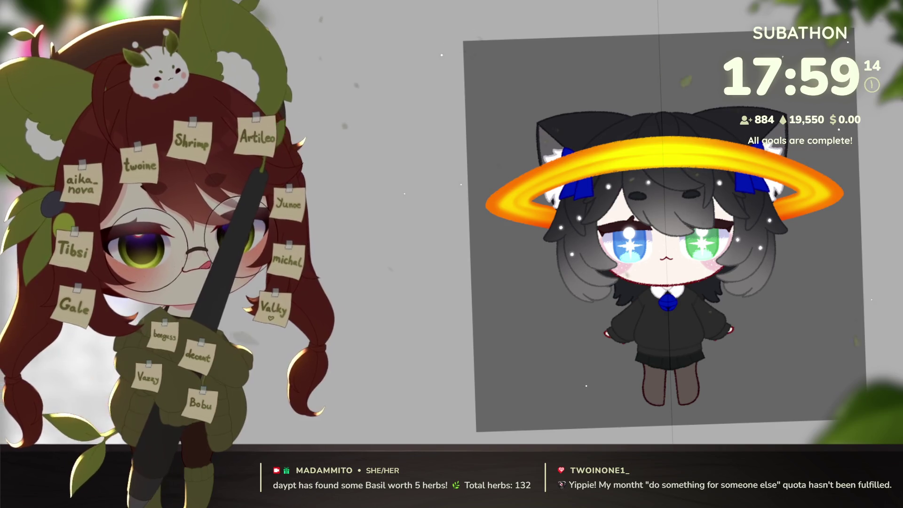
Rotate the halo layer counter-clockwise with Free Transform until it sits nearly level.
key("ctrl+t")
left_click_drag(869, 68, 817, 162)
left_click_drag(868, 58, 851, 43)
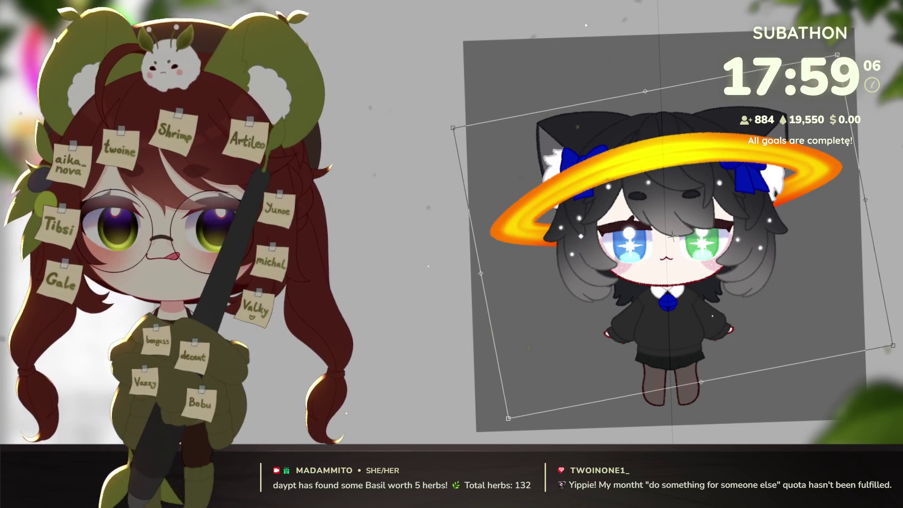
mouse_move(837, 55)
left_mouse_down()
mouse_move(822, 43)
mouse_move(859, 52)
mouse_move(879, 127)
mouse_move(873, 101)
left_mouse_up()
key("Return")
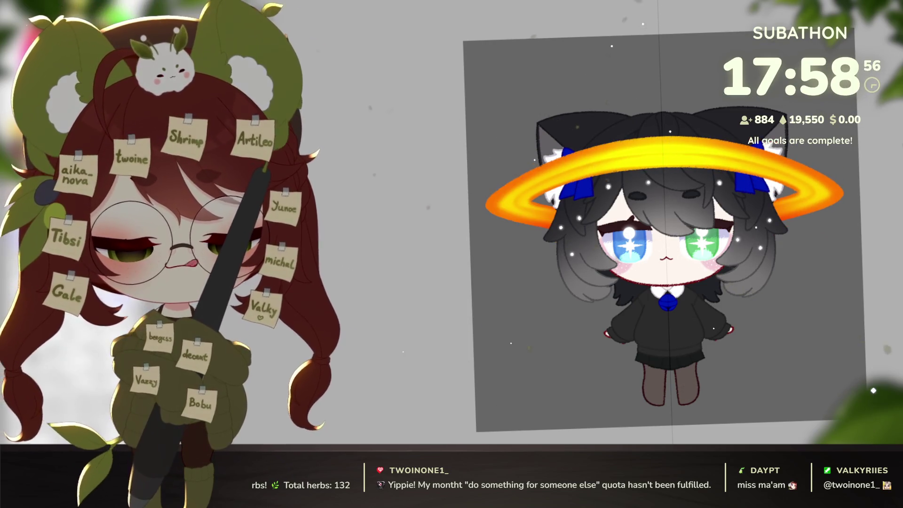
key("ctrl+t")
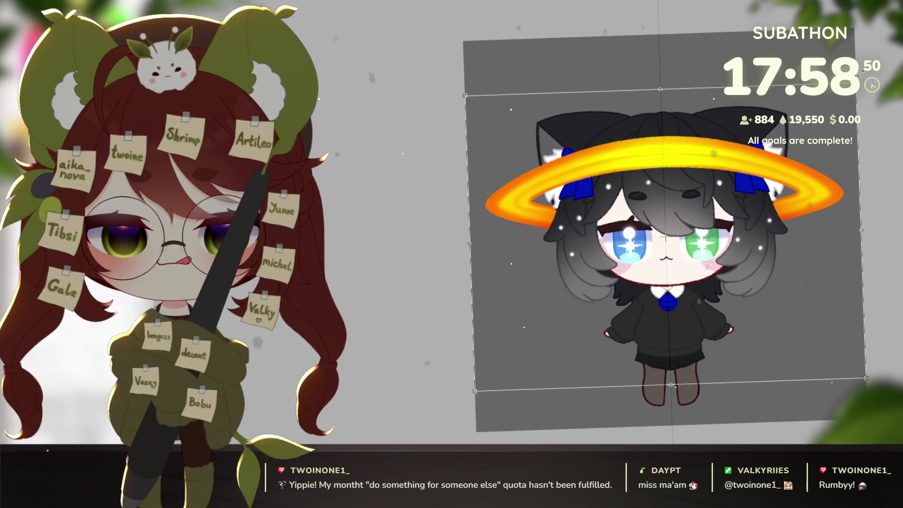
key("Return")
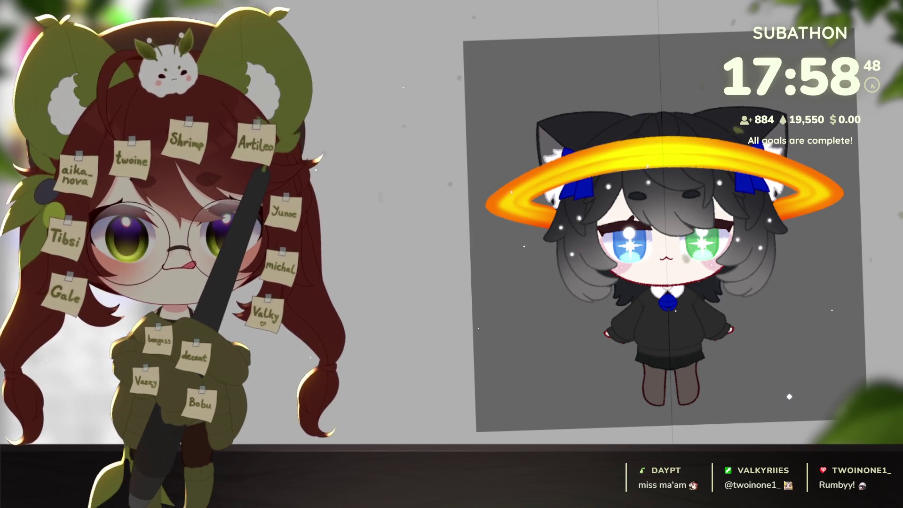
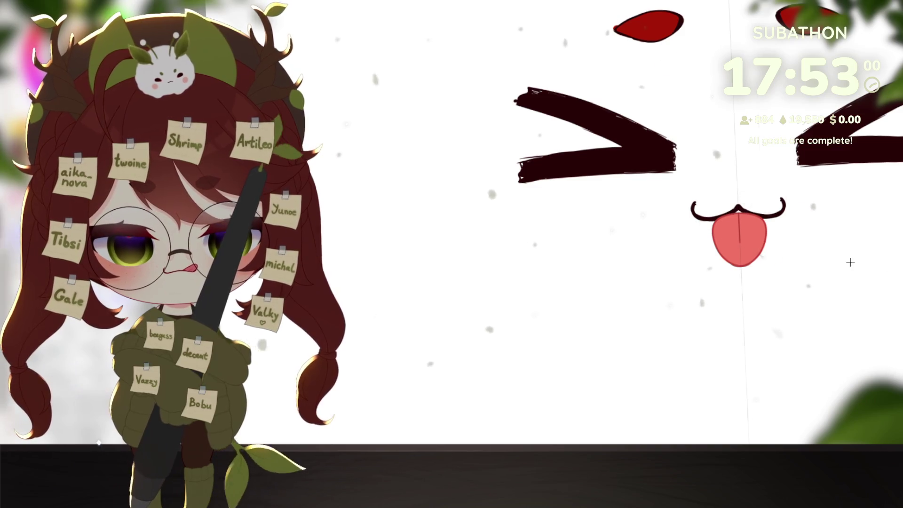
Zoom in close on the tongue in the face drawing.
scroll(829, 233, "down", 5)
scroll(685, 256, "up", 1)
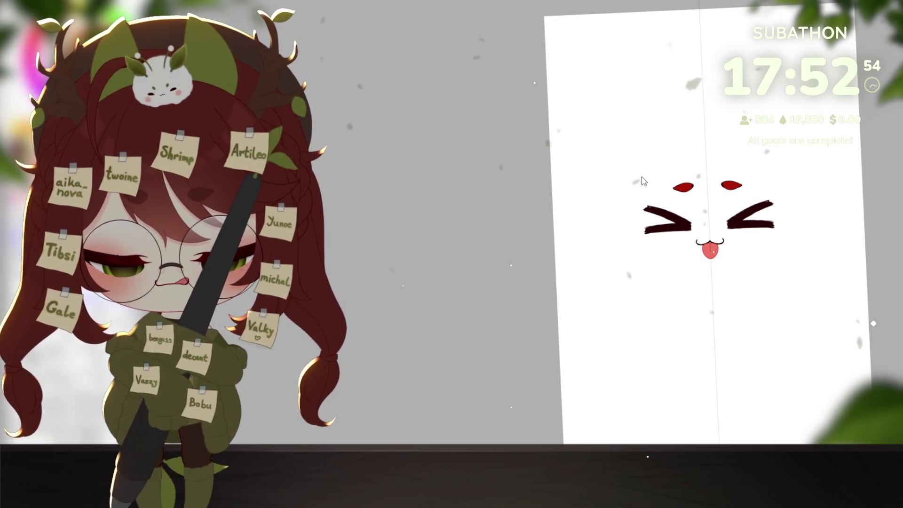
scroll(642, 181, "right", 1)
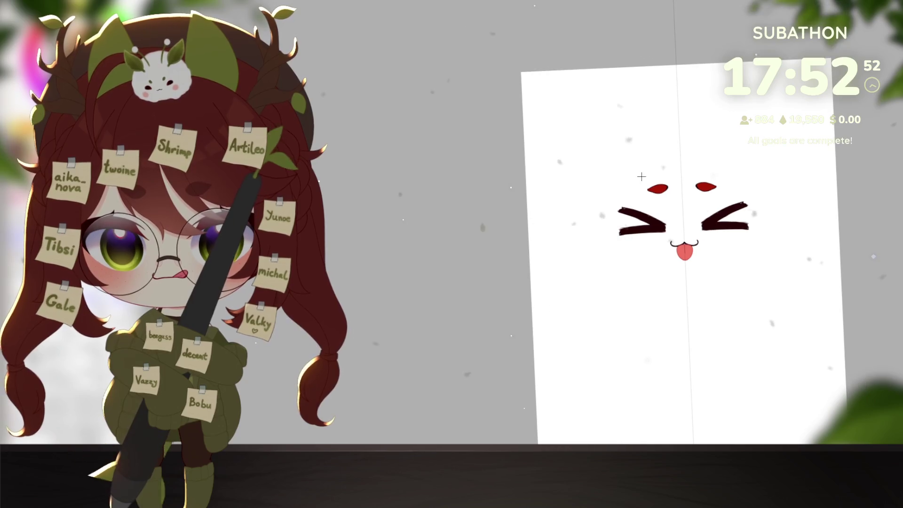
left_click(687, 250)
left_click(686, 251)
left_click_drag(687, 250, 717, 225)
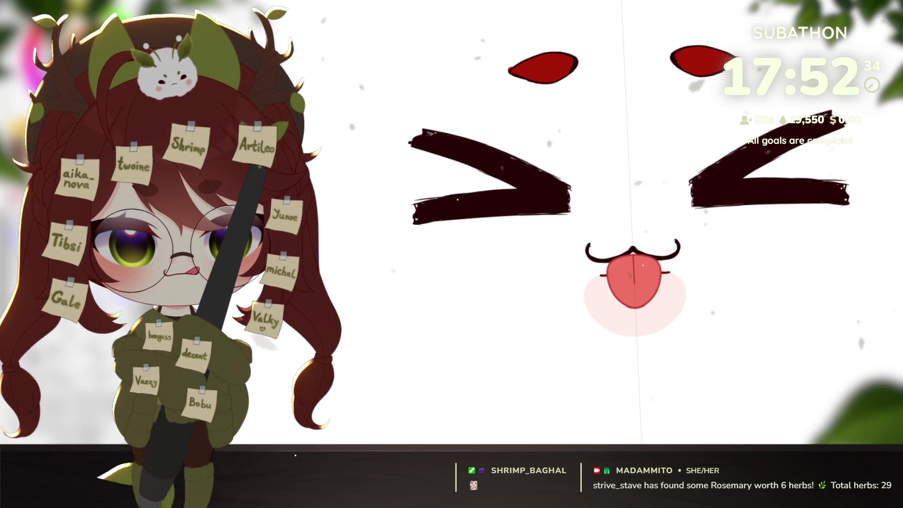
Hide the pink blush under the tongue and pan across the face.
key("ctrl+z")
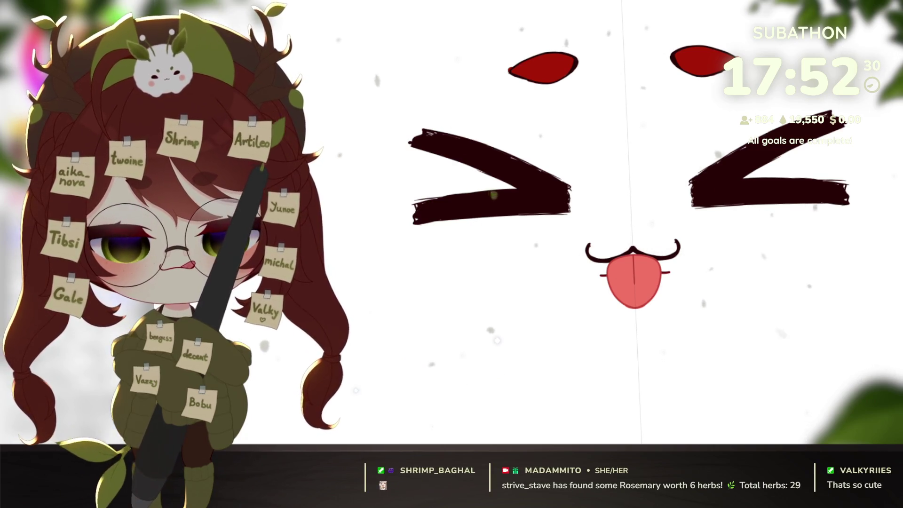
left_click_drag(658, 246, 638, 267)
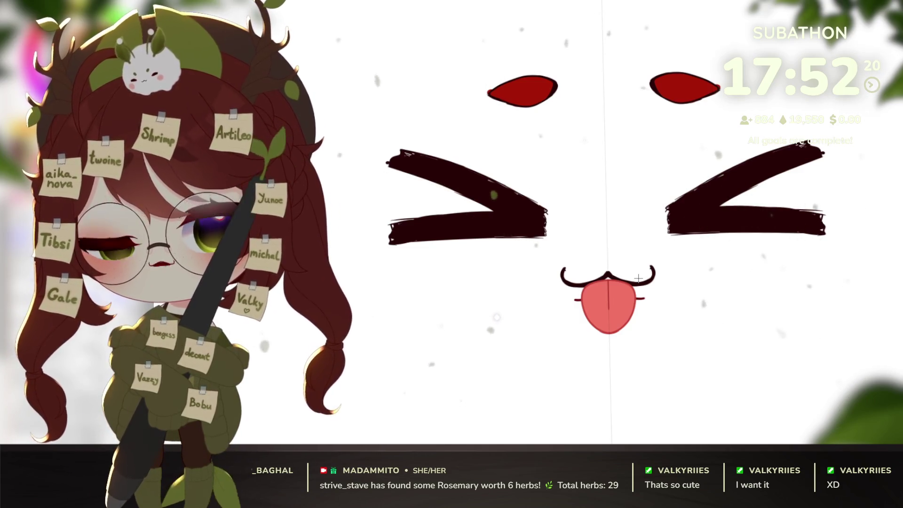
scroll(687, 292, "down", 1)
scroll(687, 293, "down", 3)
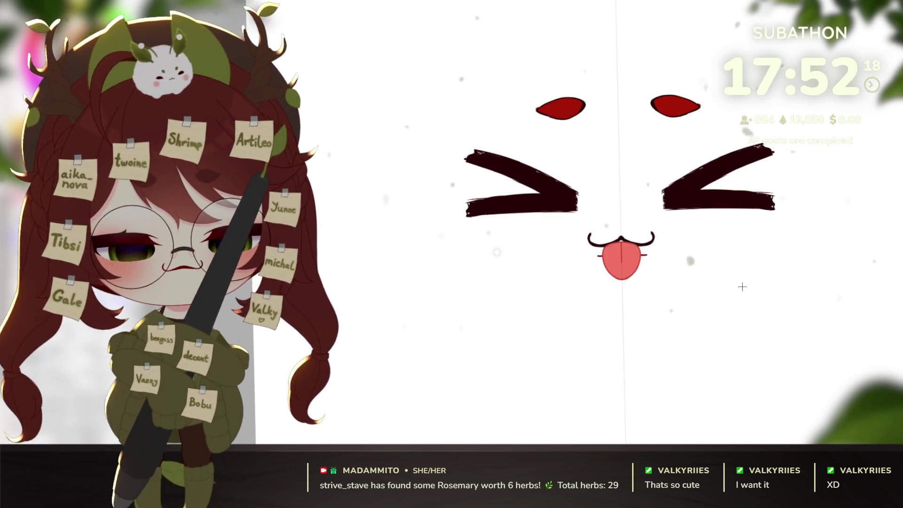
scroll(691, 287, "up", 1)
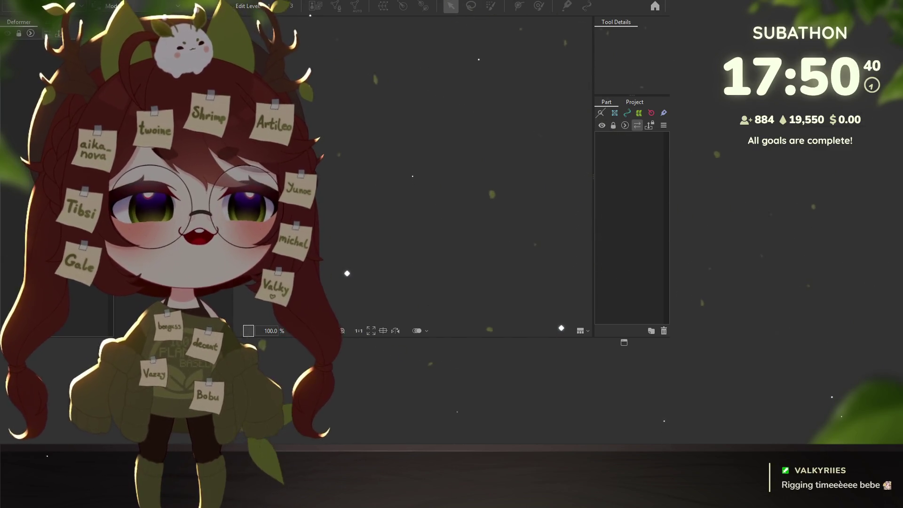
Maximize the Cubism Editor window to fill the screen.
key("super+Up")
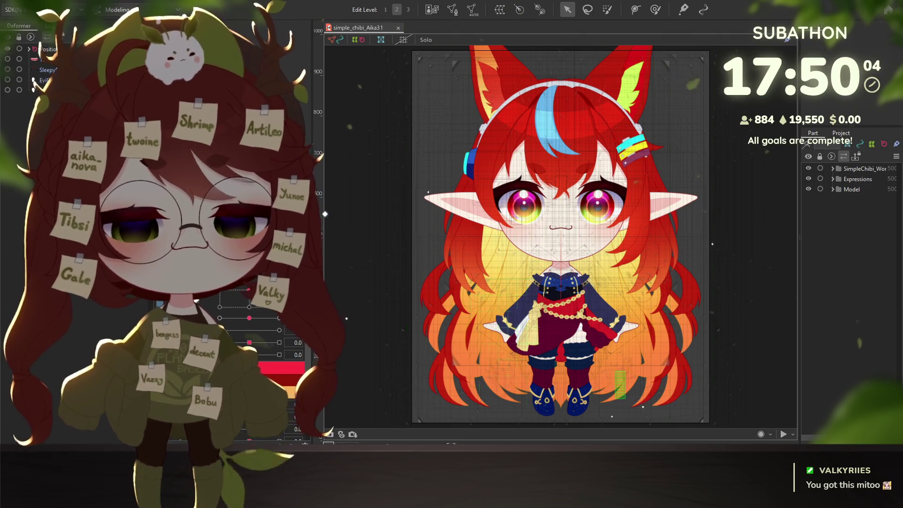
scroll(563, 233, "up", 5)
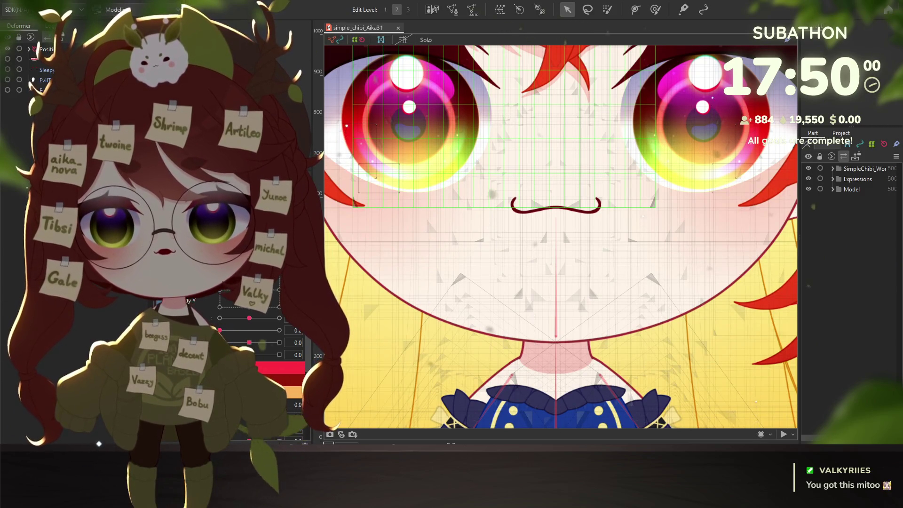
Select the deformer around the chibi's nose and chin.
left_click(60, 40)
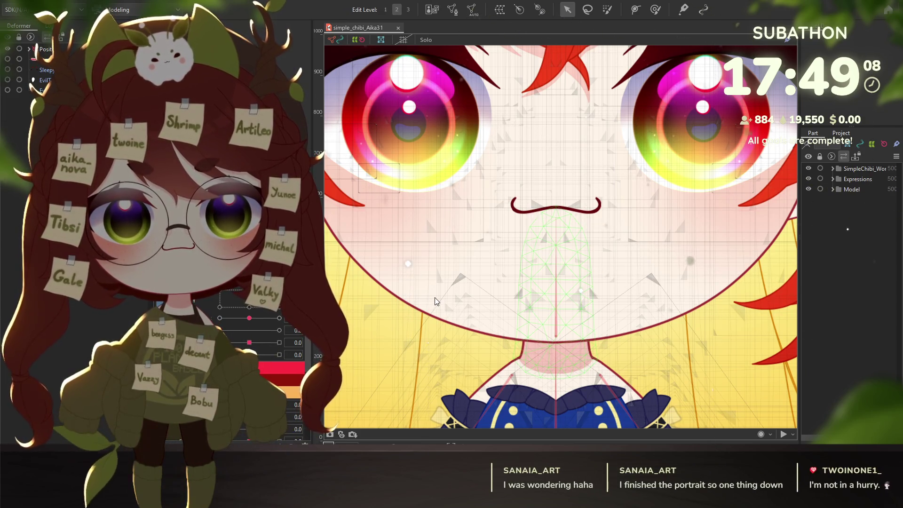
Paste the TongueBlep parts into the model and hide the Happy expression preview.
key("ctrl+v")
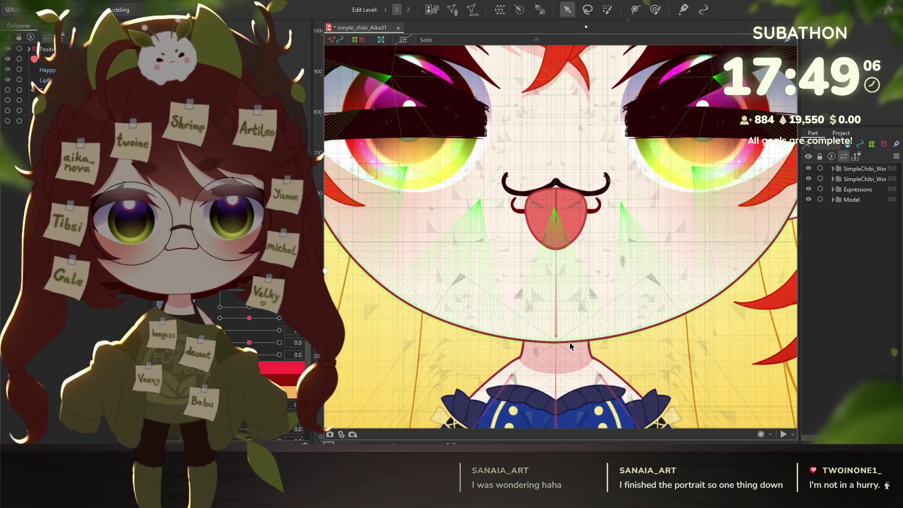
left_click(620, 386)
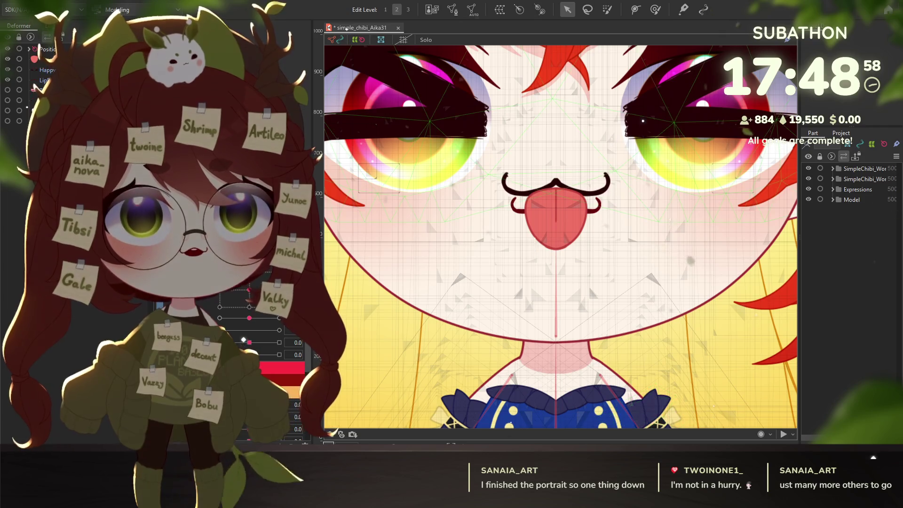
left_click_drag(462, 212, 461, 263)
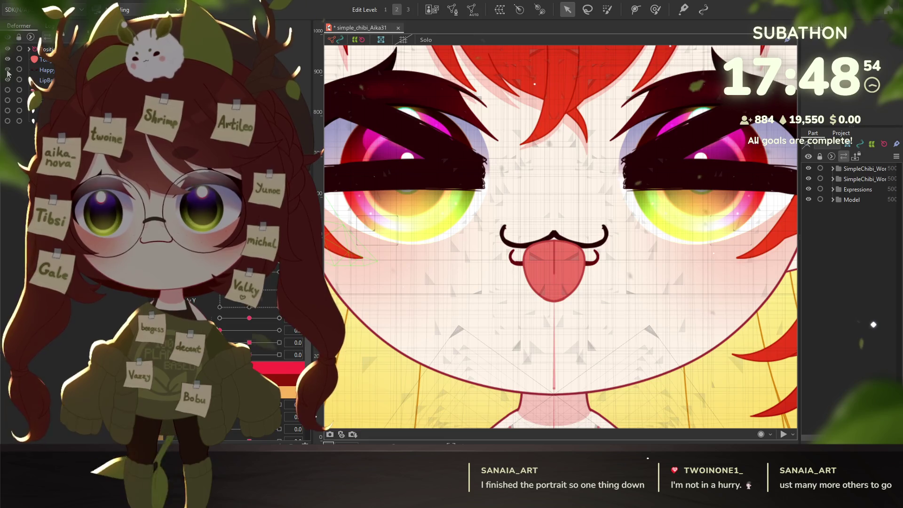
left_click(7, 69)
Select the LipBotNew, TongueBlep and LipTopLine mouth parts.
left_click(513, 258)
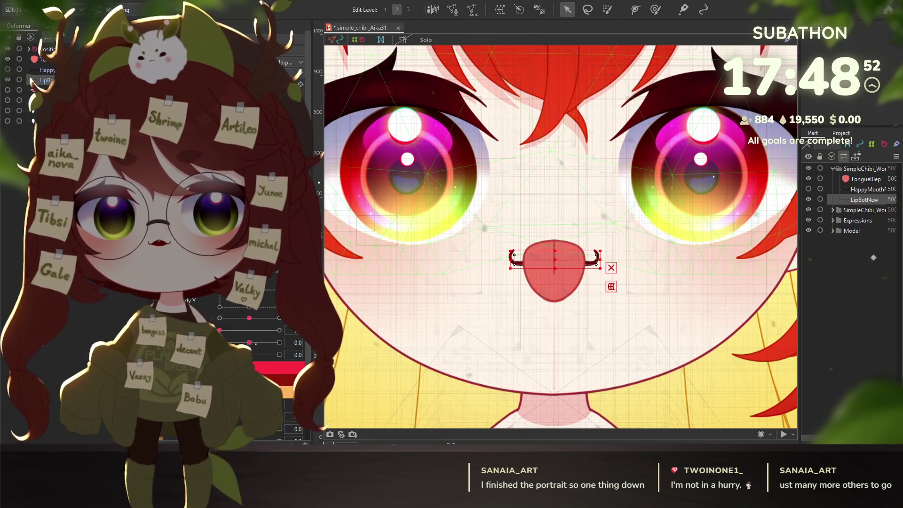
scroll(587, 246, "up", 2)
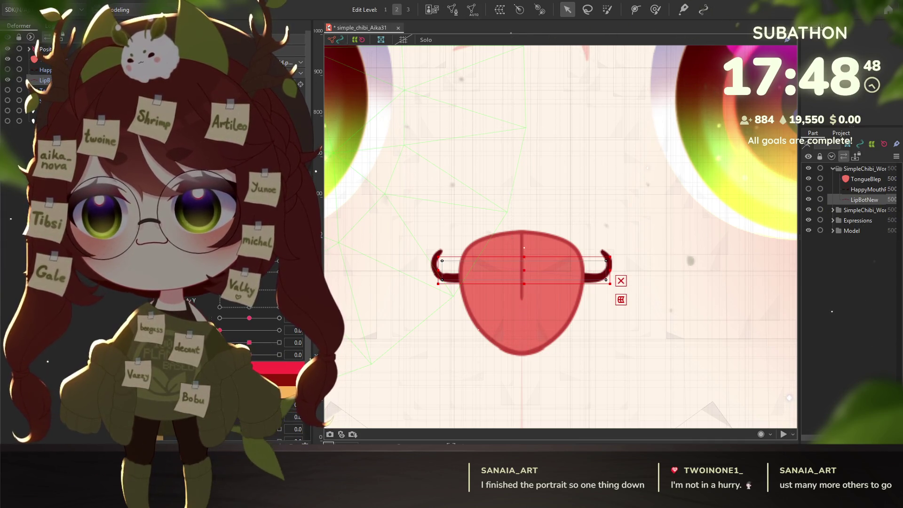
left_click(478, 279)
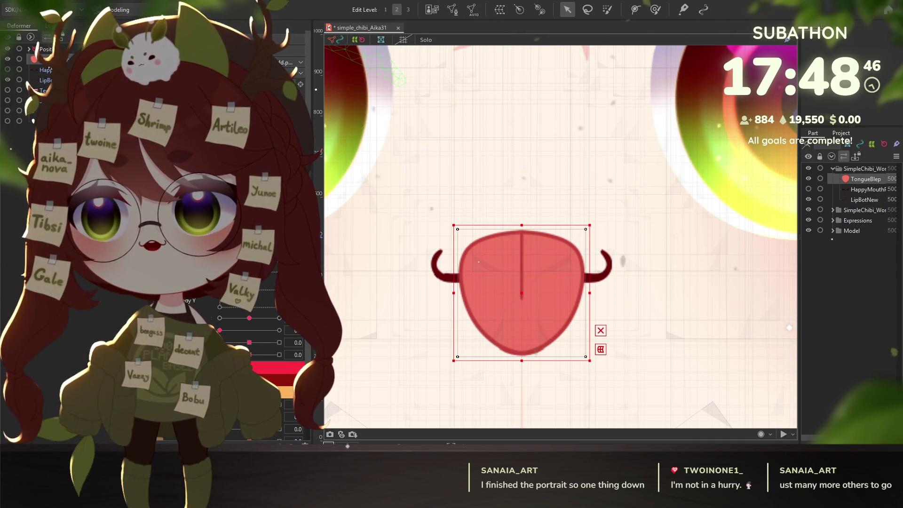
left_click(862, 201, "ctrl")
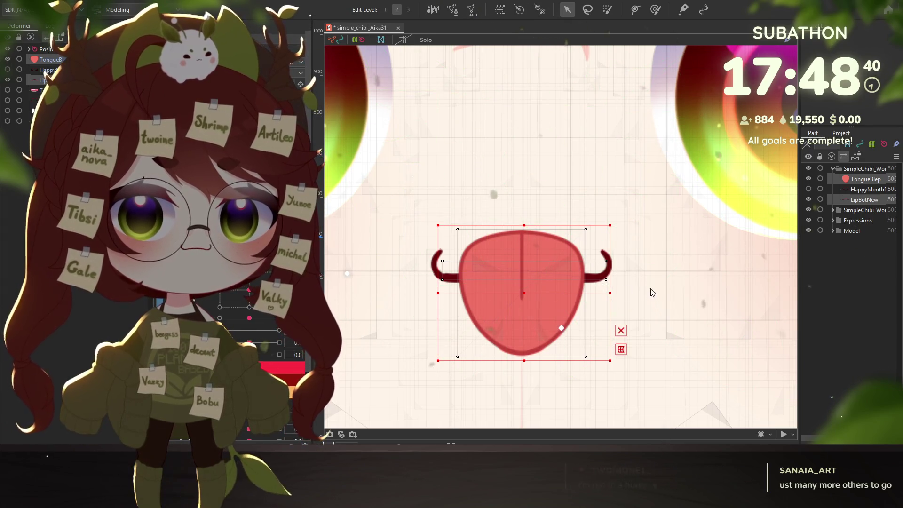
left_click(861, 228)
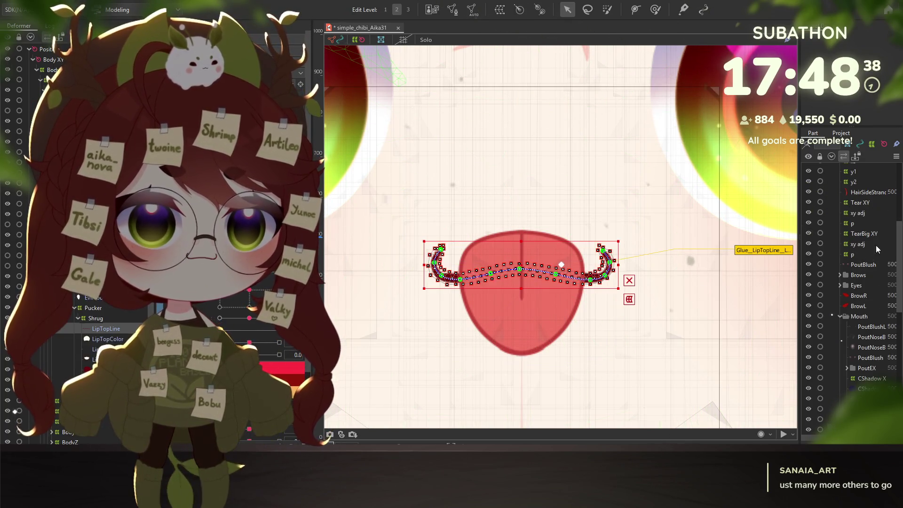
Reorder TongueBlep and LipBotNew in the Parts panel so the tongue draws behind the lip line.
left_click(864, 179, "ctrl")
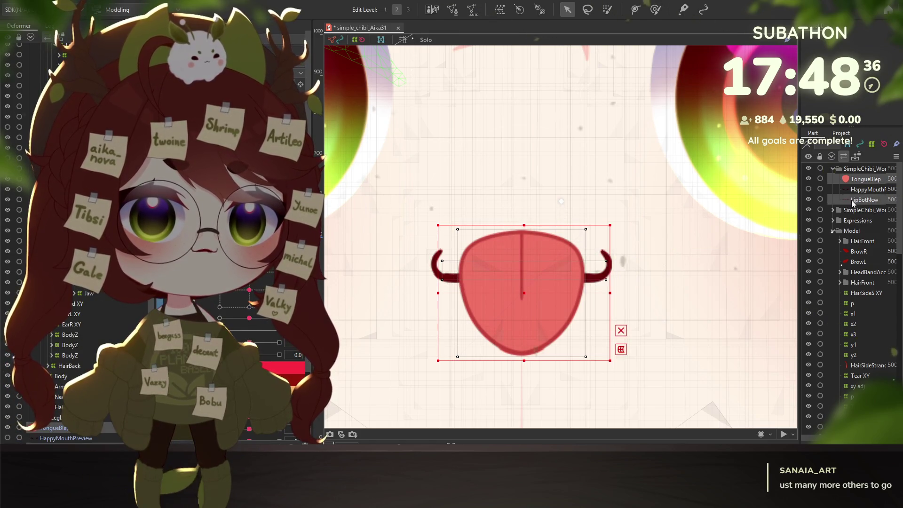
scroll(867, 325, "down", 5)
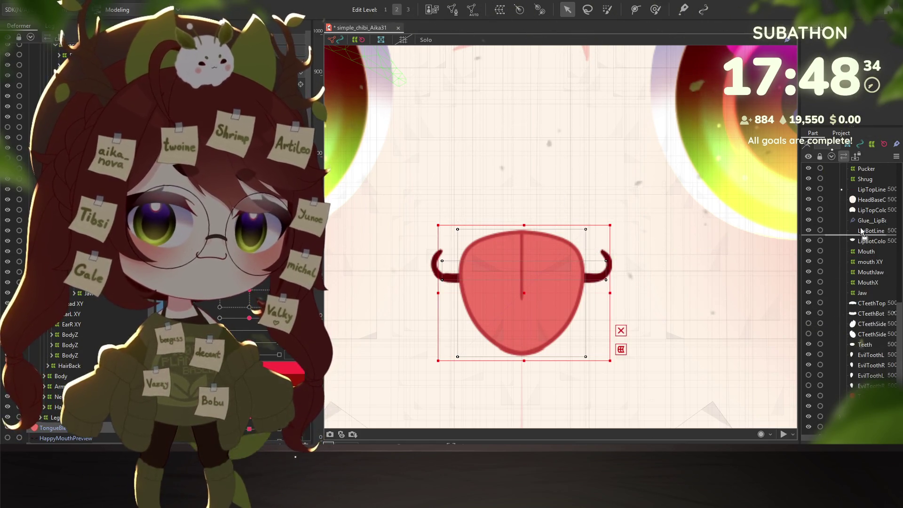
left_click_drag(868, 220, 869, 221)
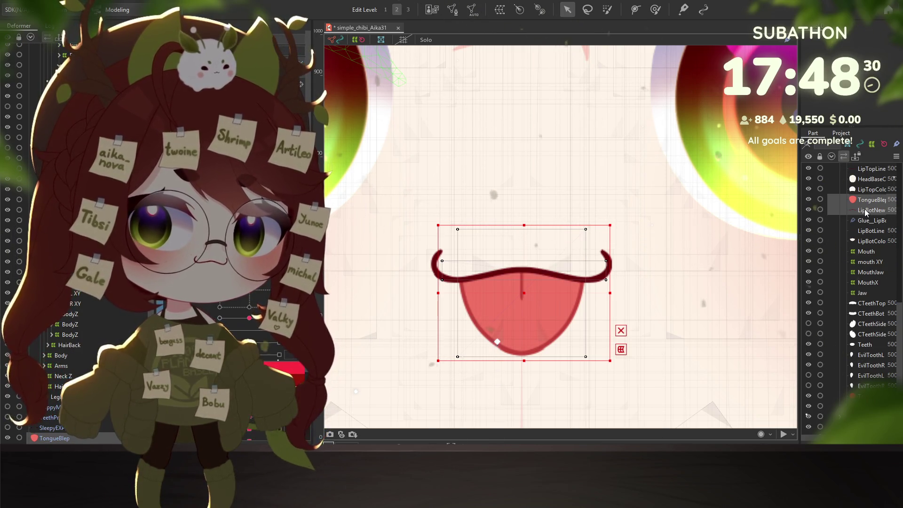
left_click(864, 211)
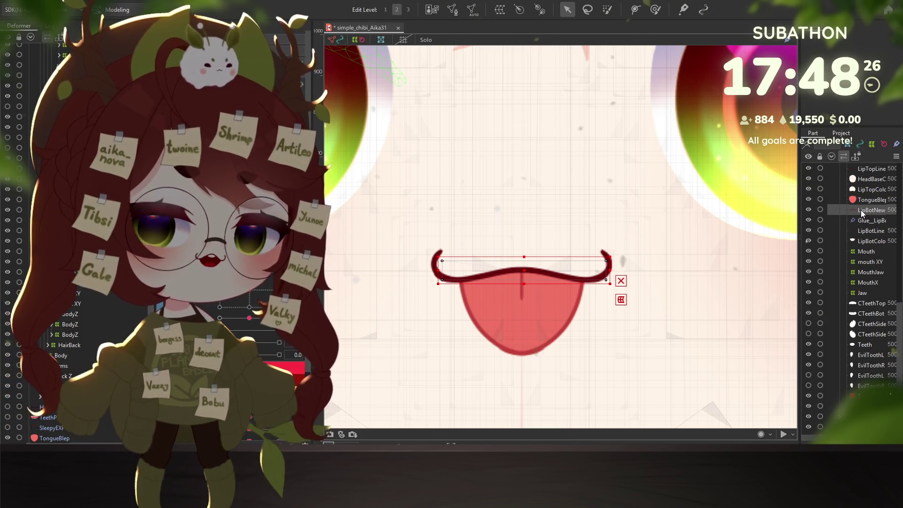
left_click(862, 202)
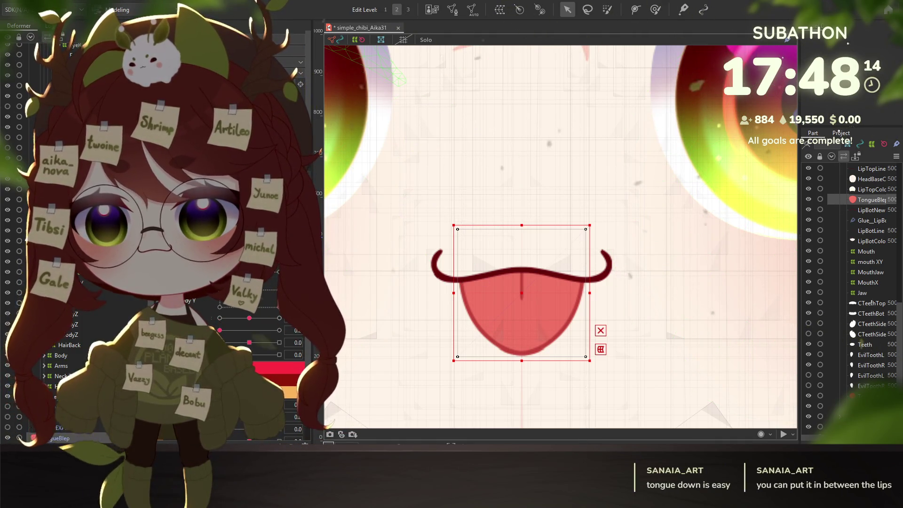
left_click(869, 210, "ctrl")
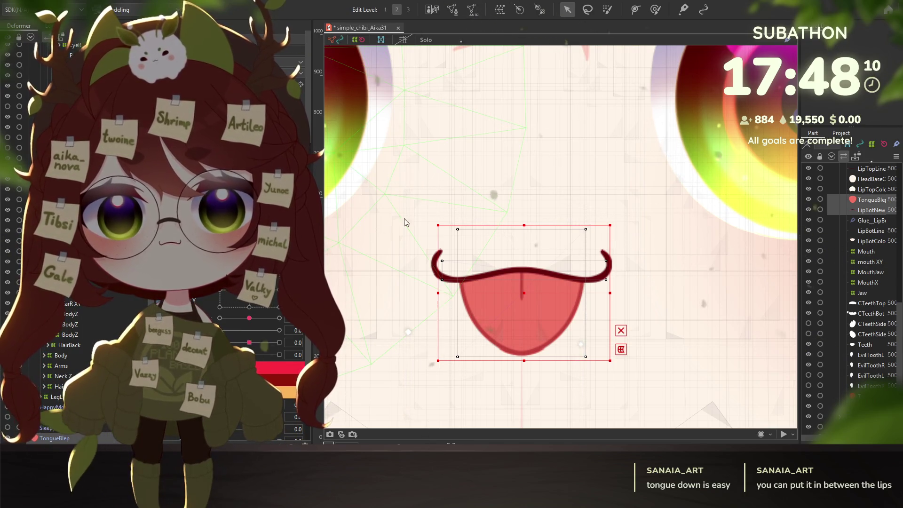
Nest TongueBlep alone between LipTopColor and LipBotLine.
left_click(29, 439)
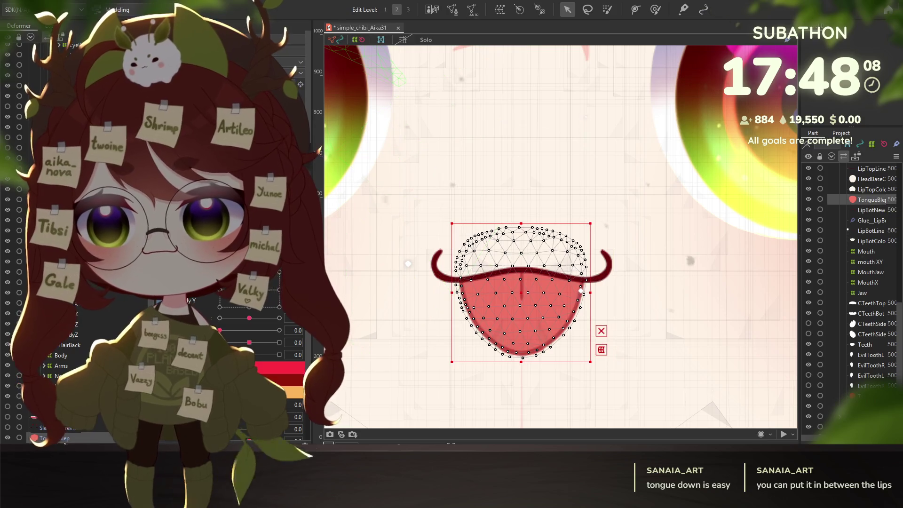
scroll(109, 329, "up", 3)
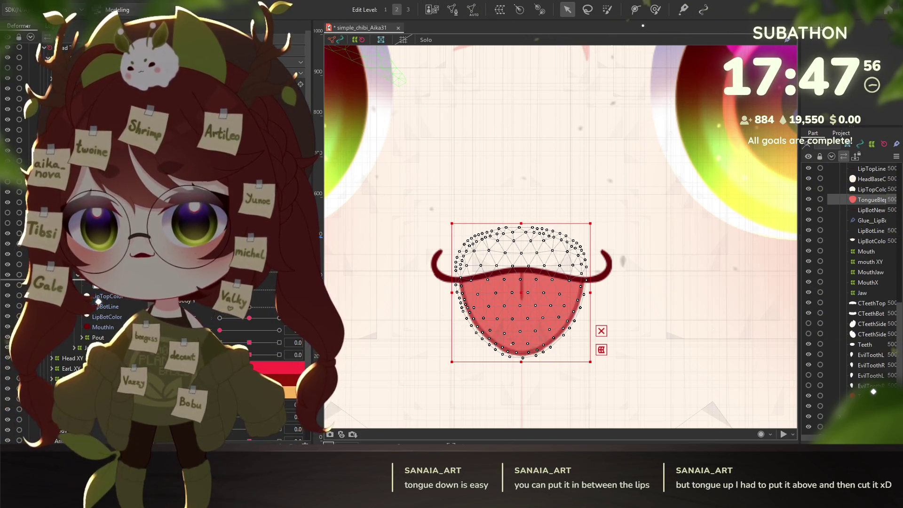
left_click_drag(98, 301, 97, 304)
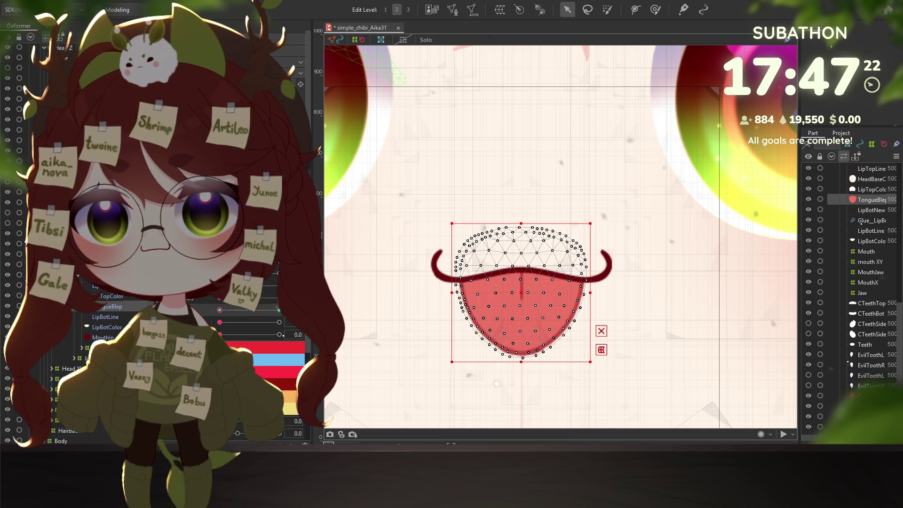
Add key points for the tongue parameters and show TongueBlep at Mouth Form 1.0.
mouse_move(279, 310)
left_mouse_down()
mouse_move(219, 310)
mouse_move(280, 310)
left_mouse_up()
scroll(516, 381, "up", 4)
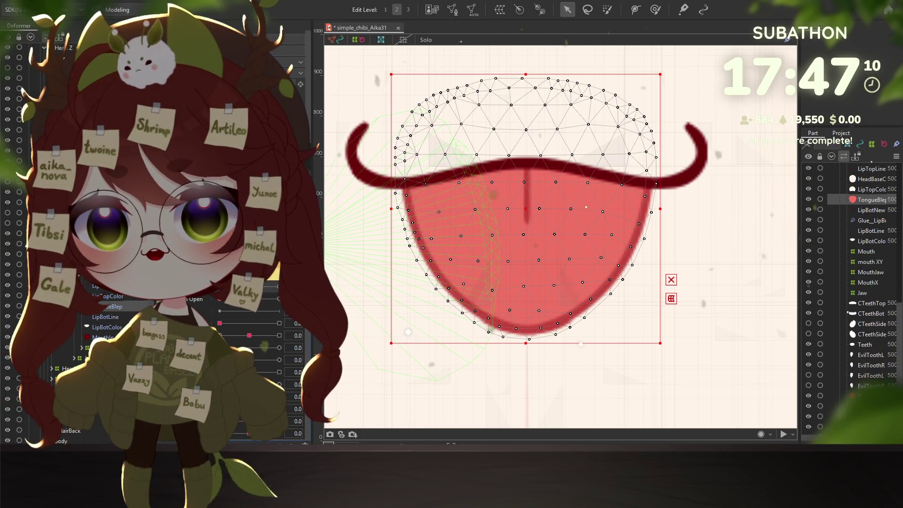
key("Escape")
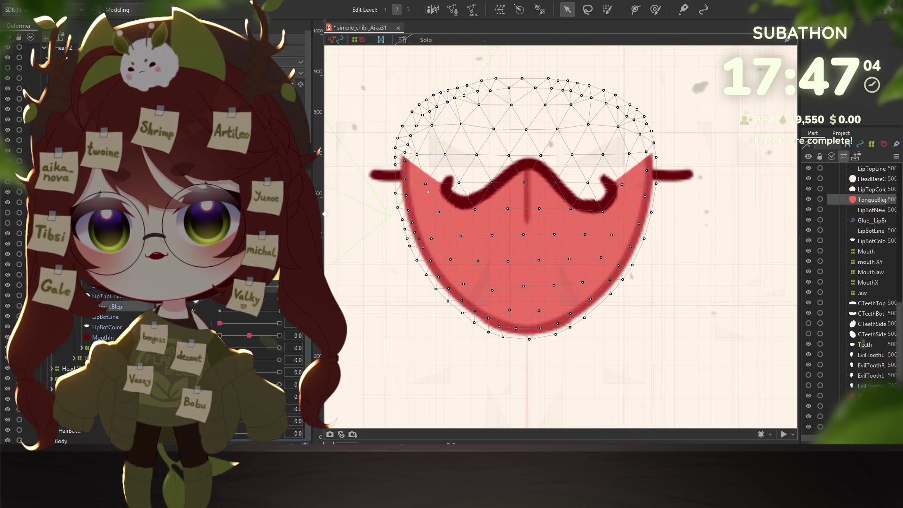
left_click(263, 304)
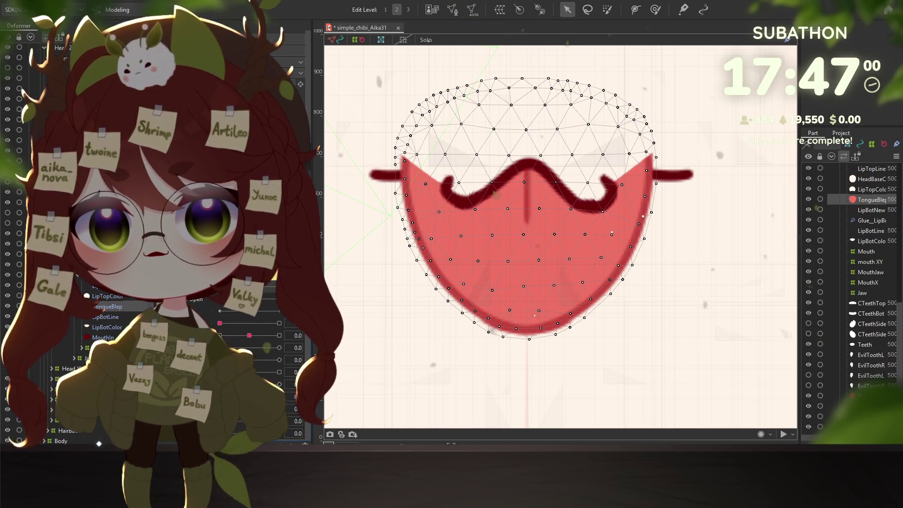
left_click(642, 168)
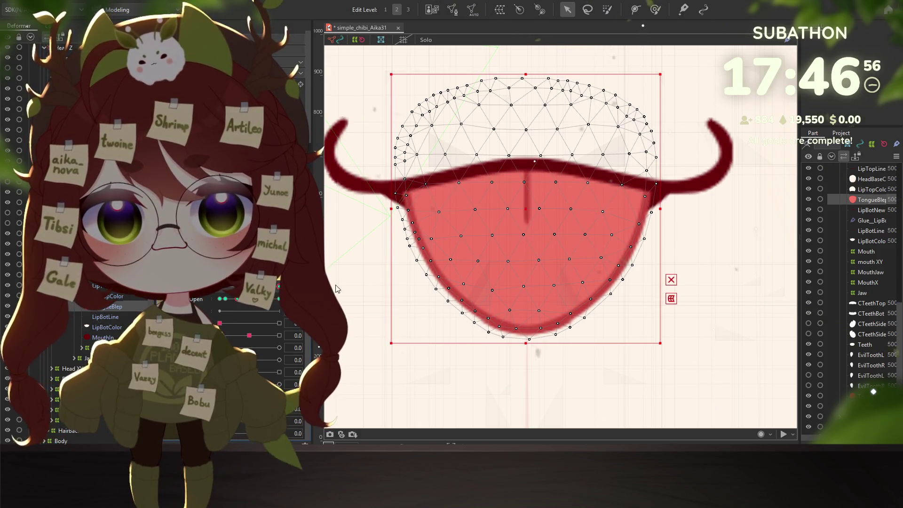
scroll(486, 277, "down", 3)
scroll(486, 276, "down", 5)
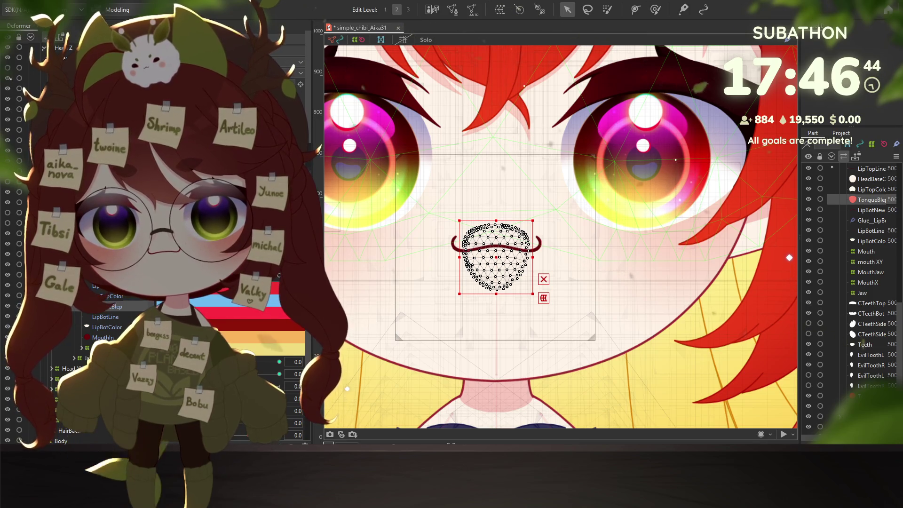
scroll(530, 352, "up", 3)
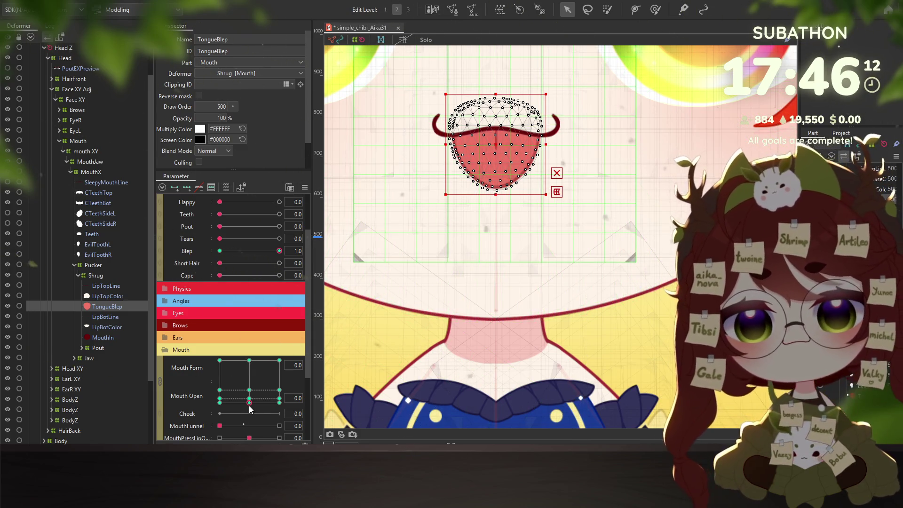
left_click(279, 402)
Widen the tongue mesh, then shorten and narrow it at the Mouth Form -1.0 keyform.
mouse_move(503, 135)
left_mouse_down()
mouse_move(484, 173)
mouse_move(439, 173)
left_mouse_up()
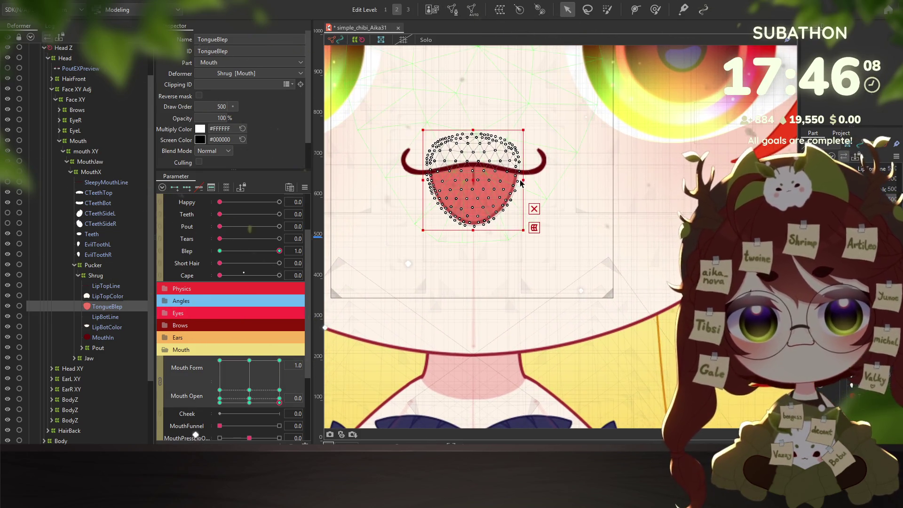
left_click_drag(522, 179, 532, 179)
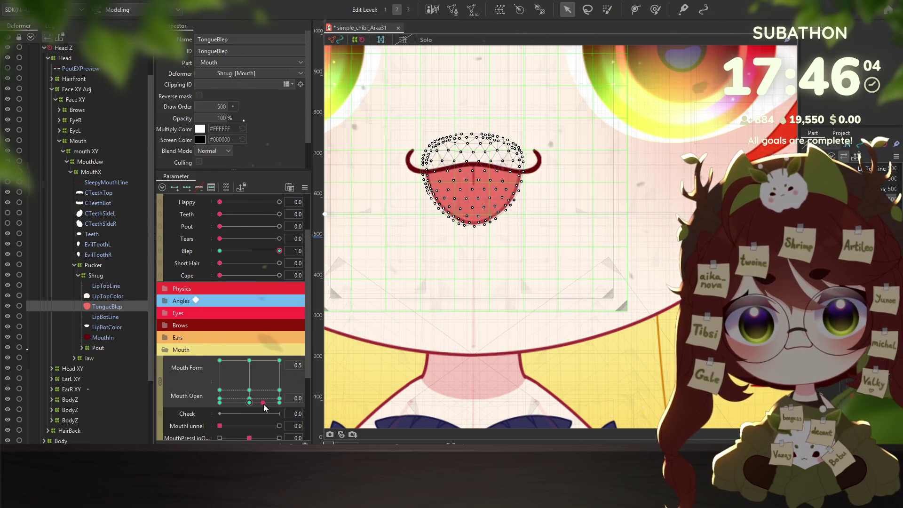
left_click(219, 403)
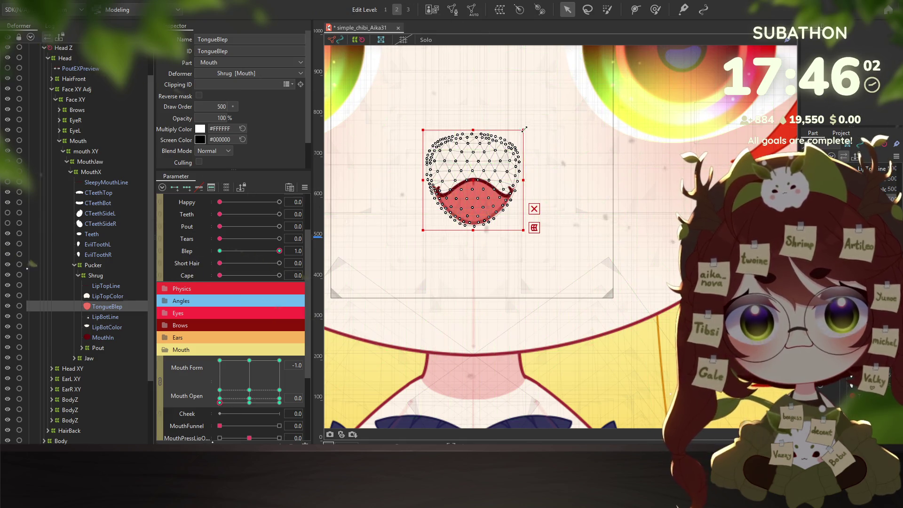
left_click_drag(523, 179, 513, 180)
key("ctrl+z")
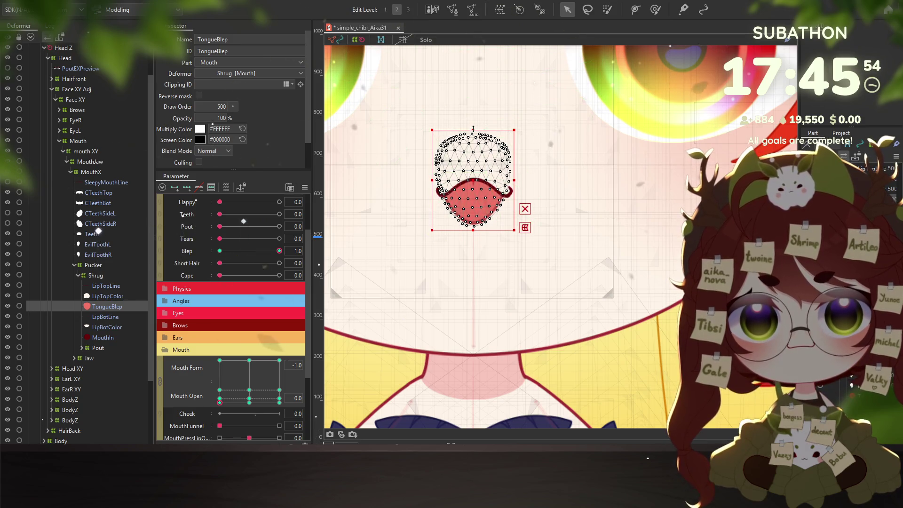
left_click_drag(472, 128, 472, 138)
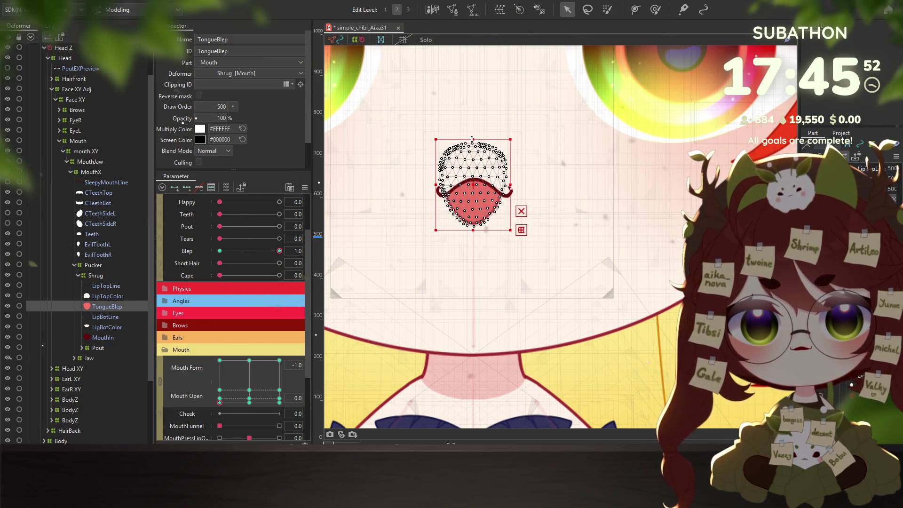
left_click(220, 403)
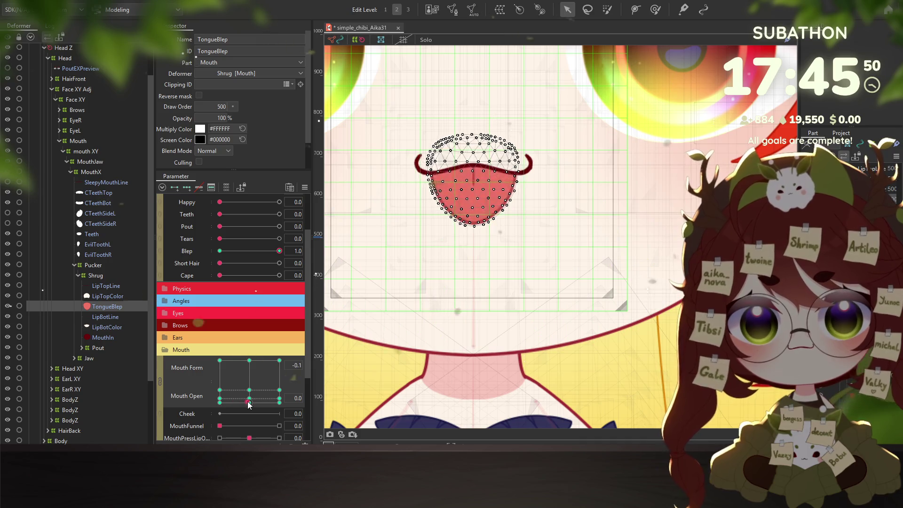
Compare the tongue at Mouth Open 0.0 and 0.1 keyforms and widen it at Mouth Form 1.0.
left_click(220, 400)
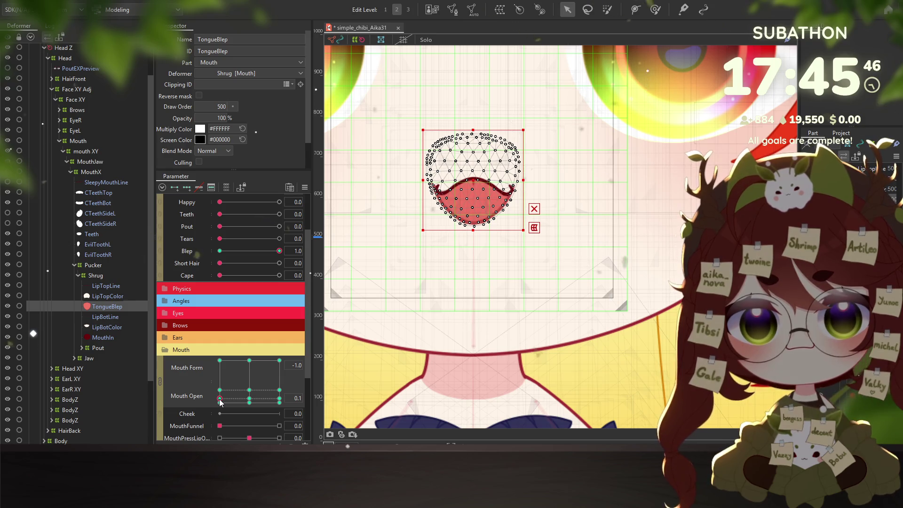
left_click(219, 402)
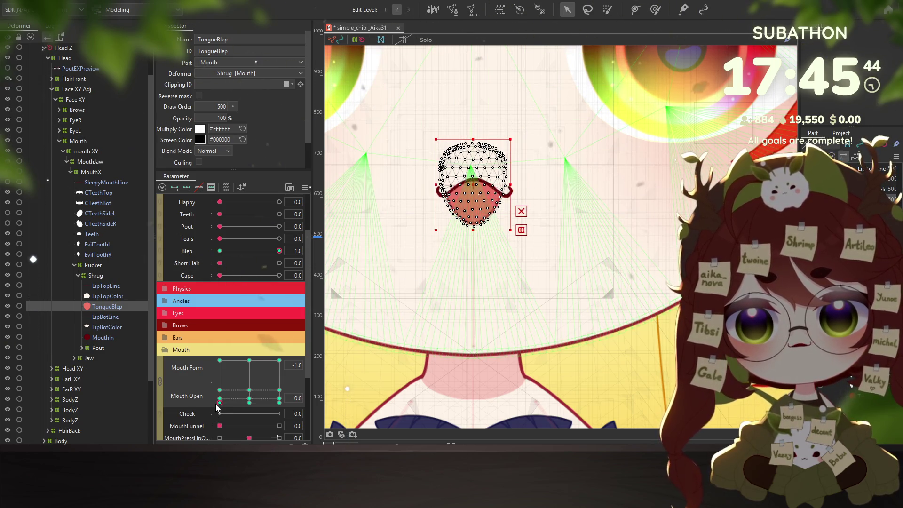
left_click(219, 400)
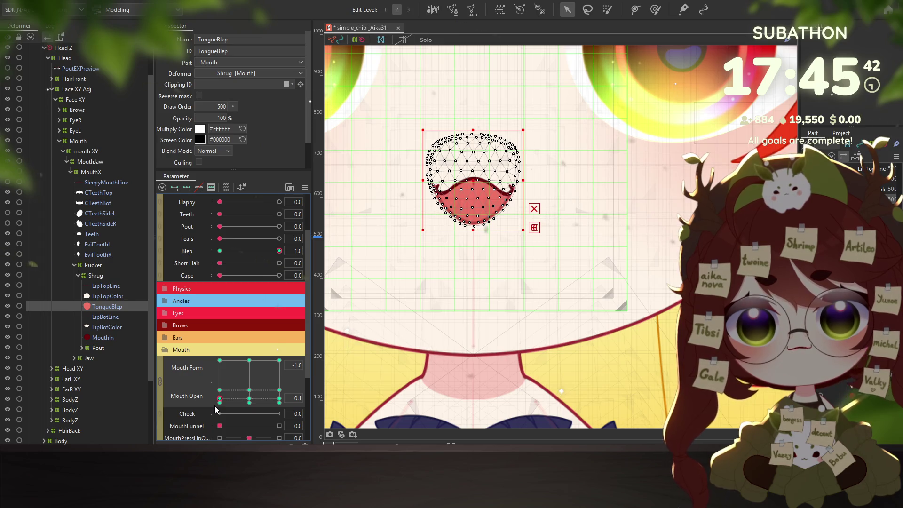
left_click(218, 403)
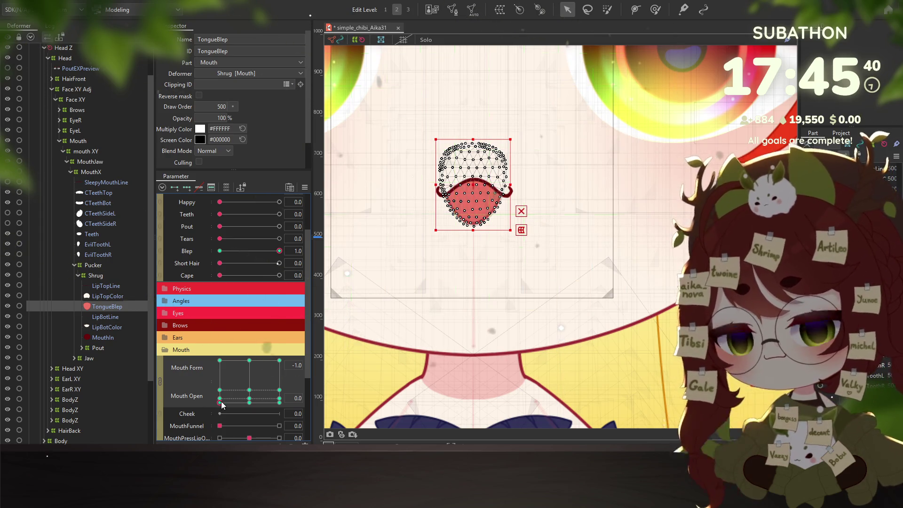
left_click(220, 399)
left_click(220, 399)
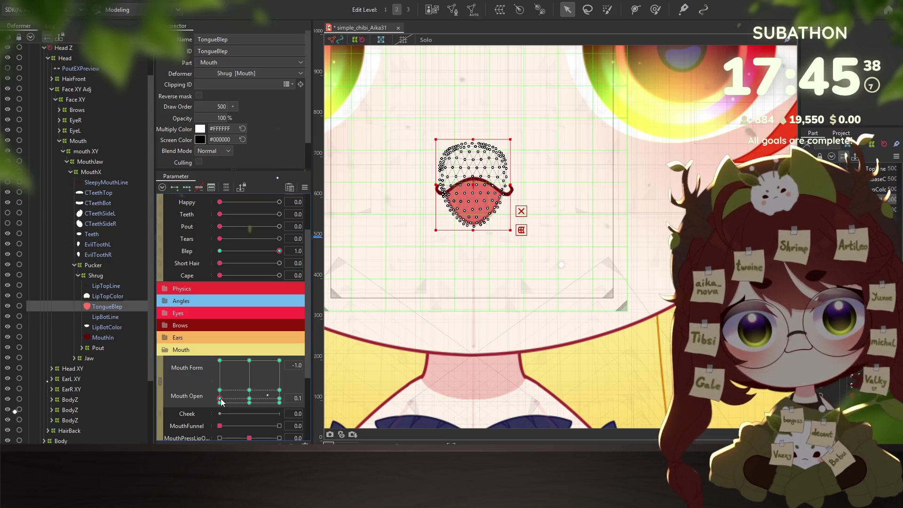
left_click(248, 403)
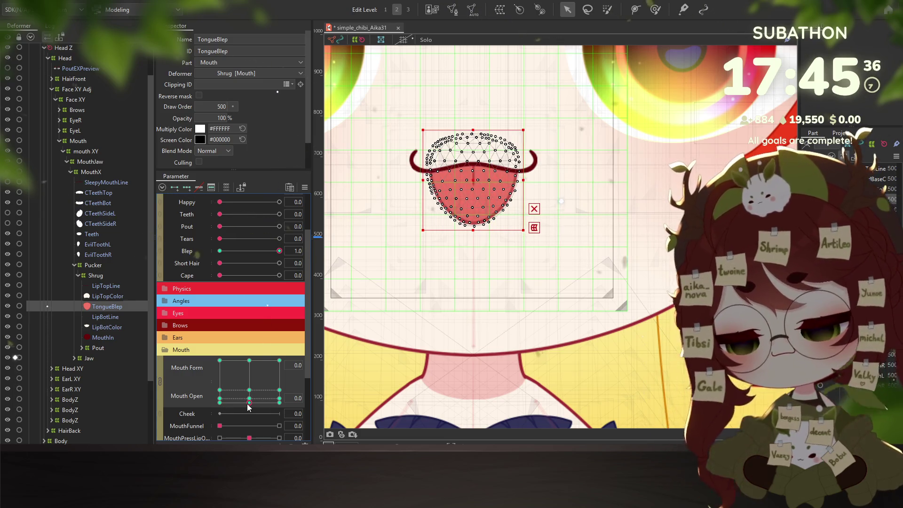
left_click(248, 398)
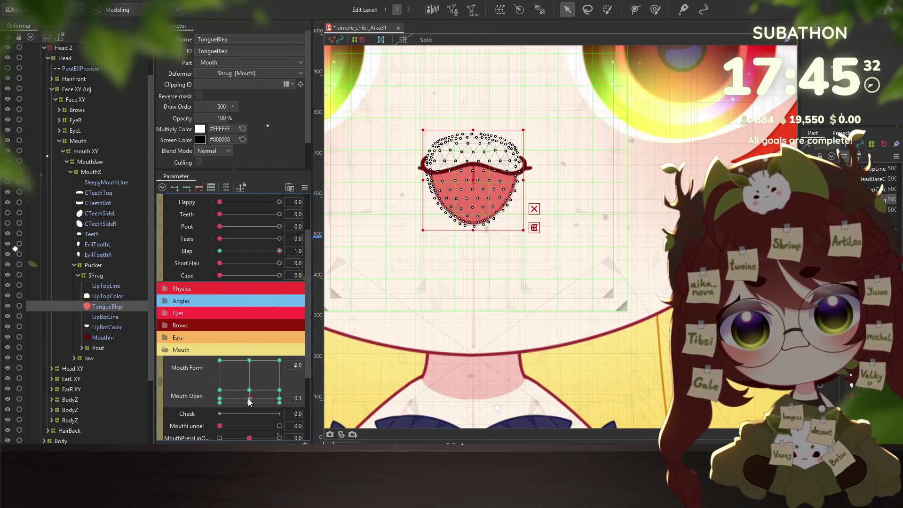
left_click(277, 407)
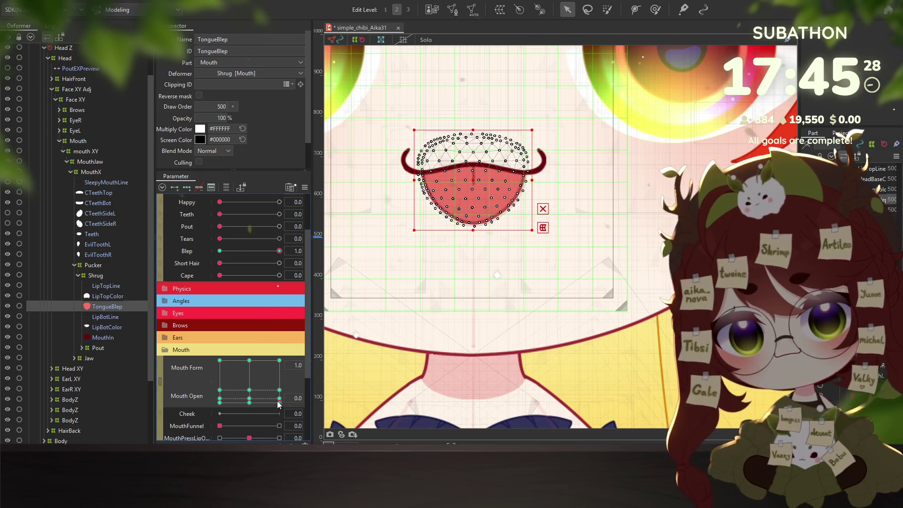
left_click(279, 399)
key("ctrl+v")
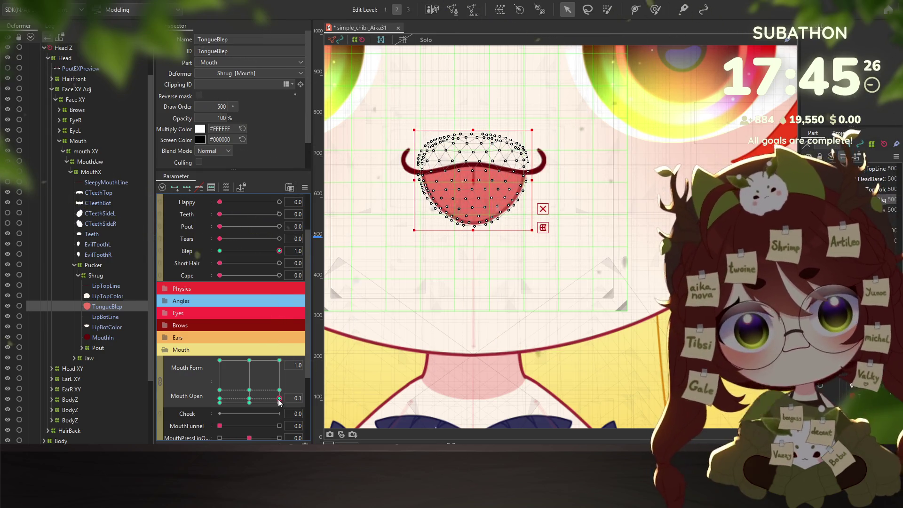
Squash the tongue upward from the bottom at the Mouth Open 0.3 keyform.
left_click(279, 390)
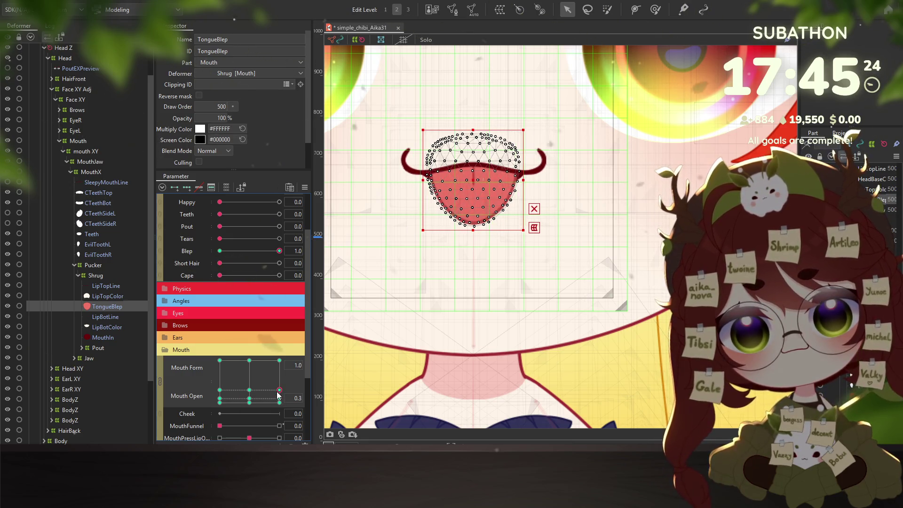
left_click(249, 390)
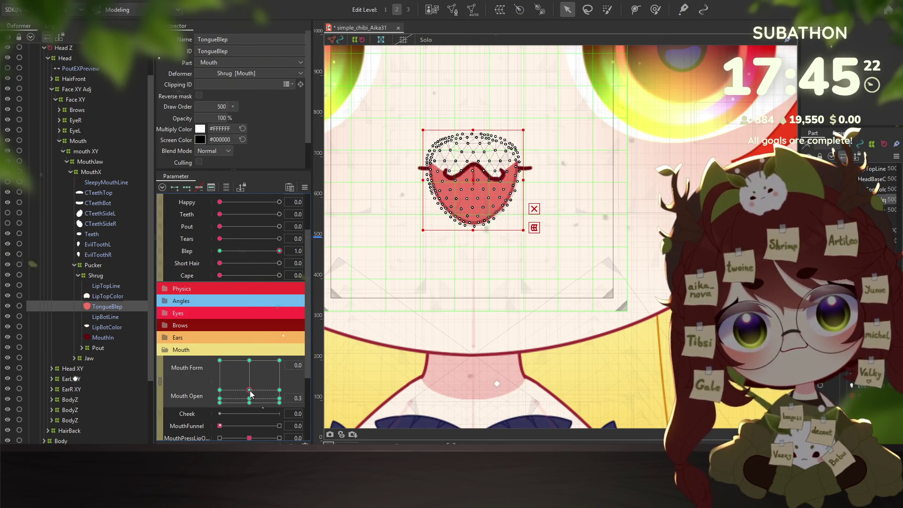
left_click(219, 390)
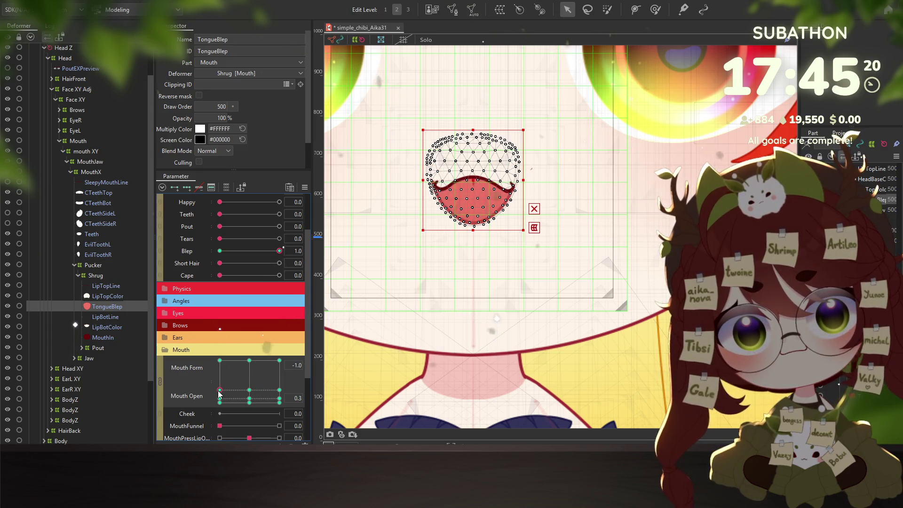
left_click(219, 398)
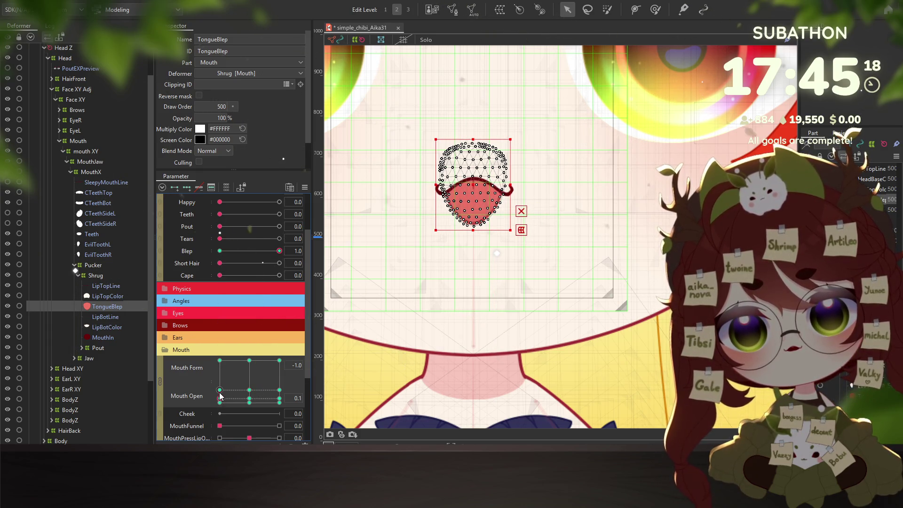
left_click(220, 393)
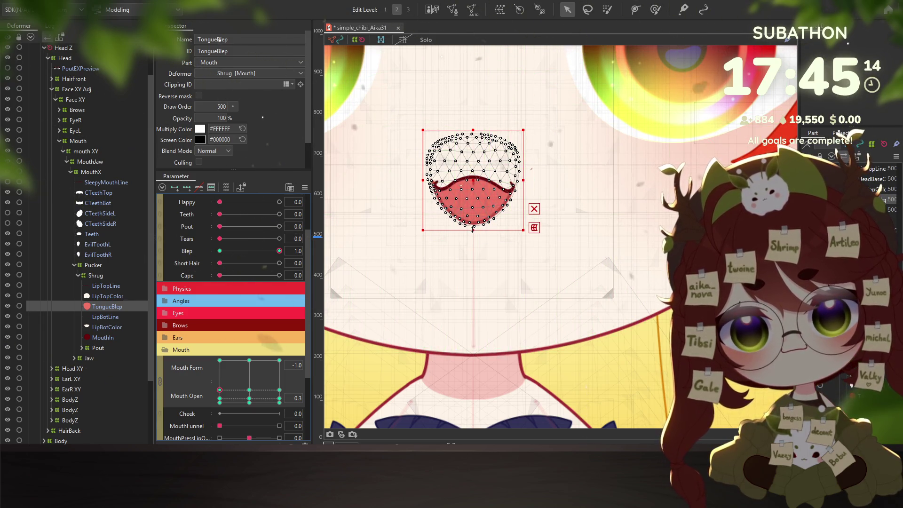
left_click_drag(473, 231, 476, 169)
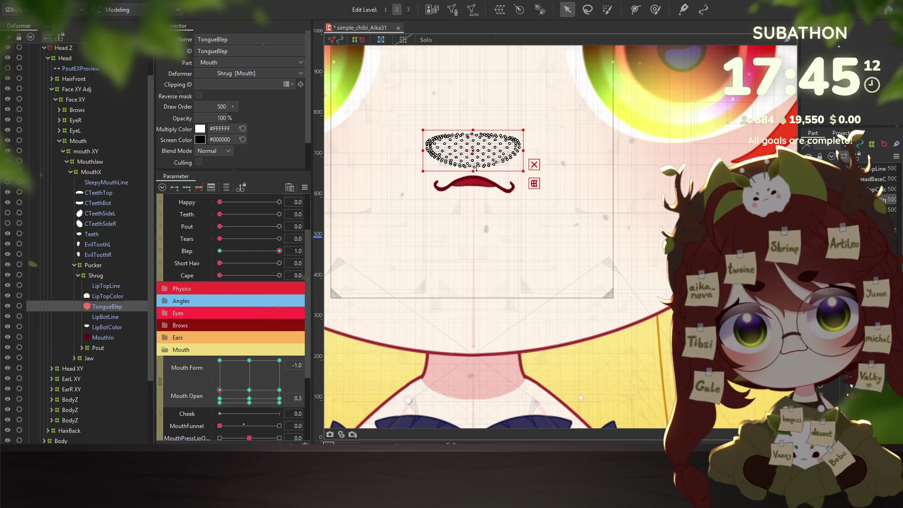
left_click(219, 396)
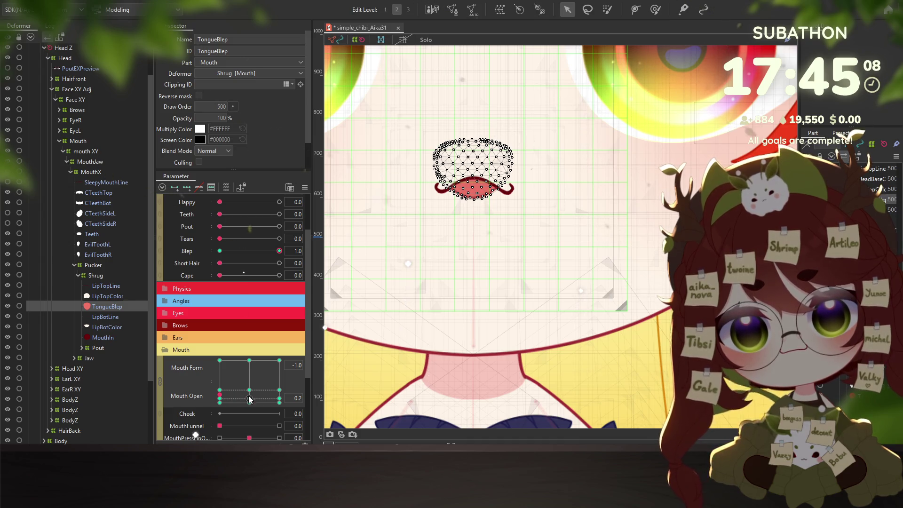
left_click(221, 390)
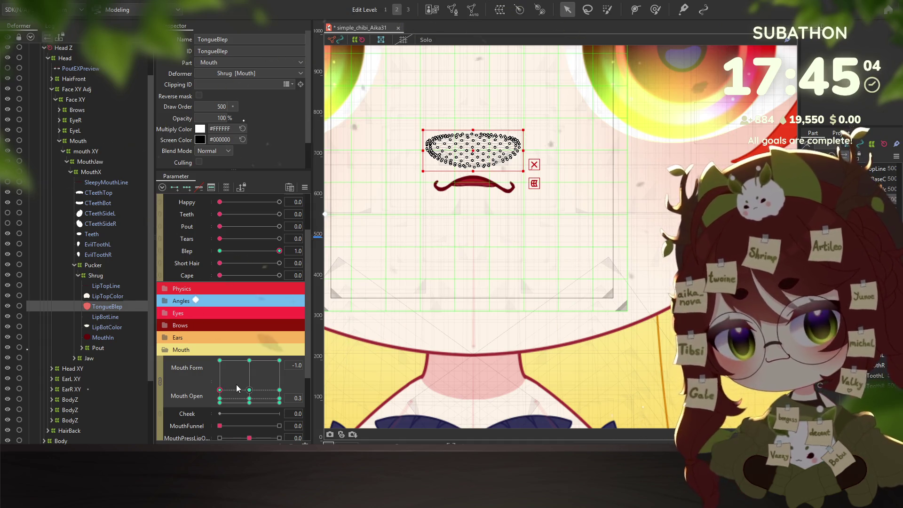
Flatten the tongue into a thin band above the mouth at the fully open keyforms.
left_click(249, 390)
left_click(279, 391)
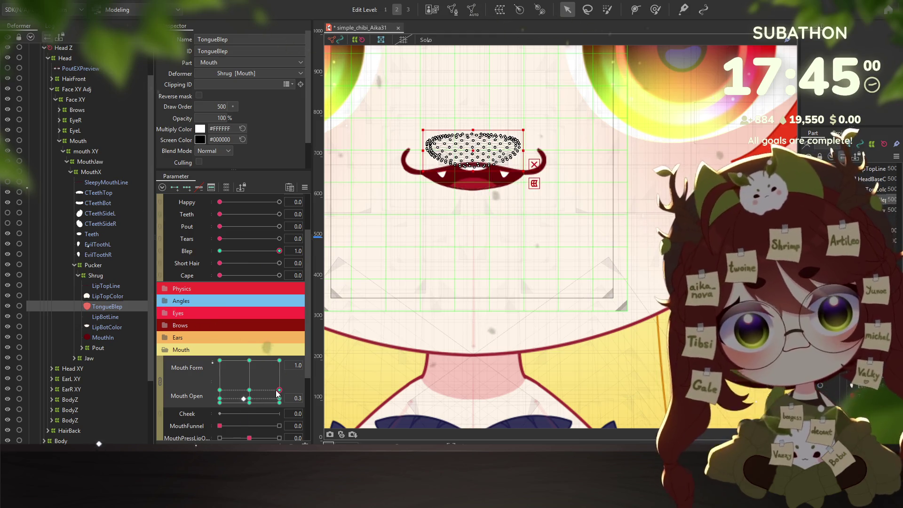
left_click(278, 361)
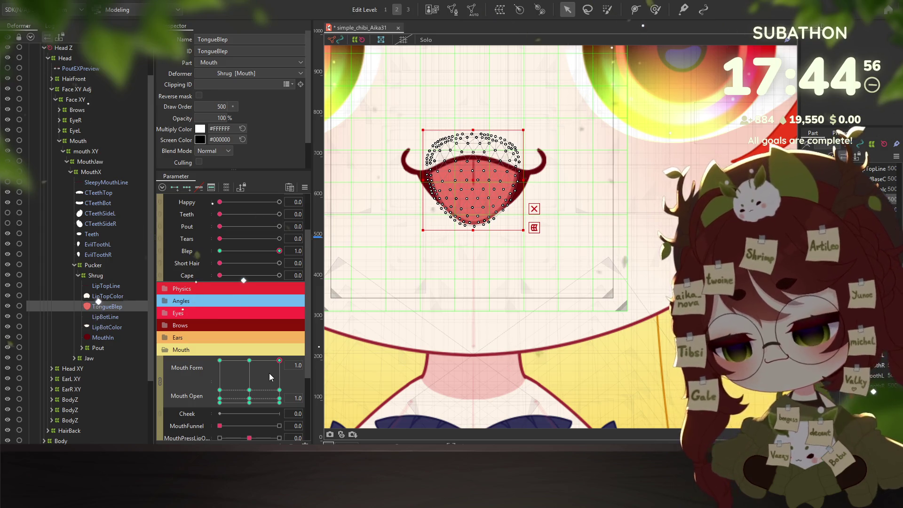
key("ctrl+z")
left_click_drag(473, 171, 474, 152)
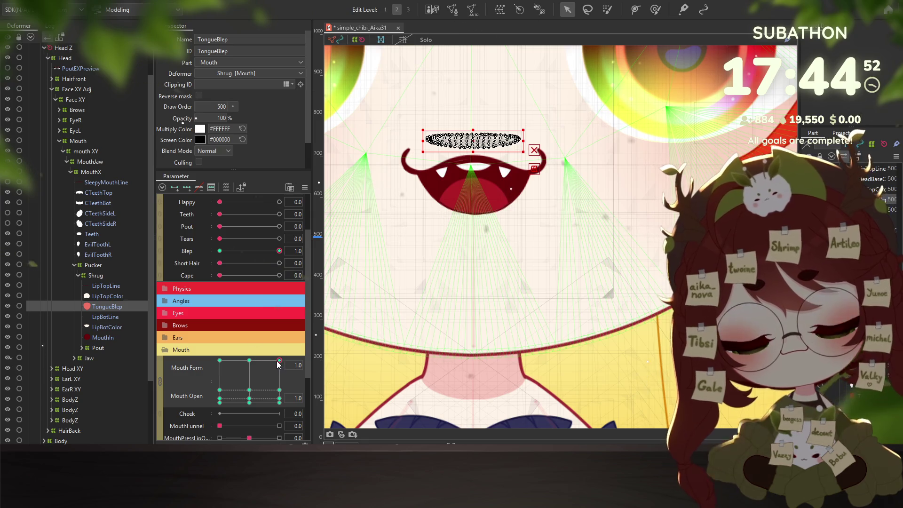
left_click(261, 365)
left_click_drag(261, 365, 221, 362)
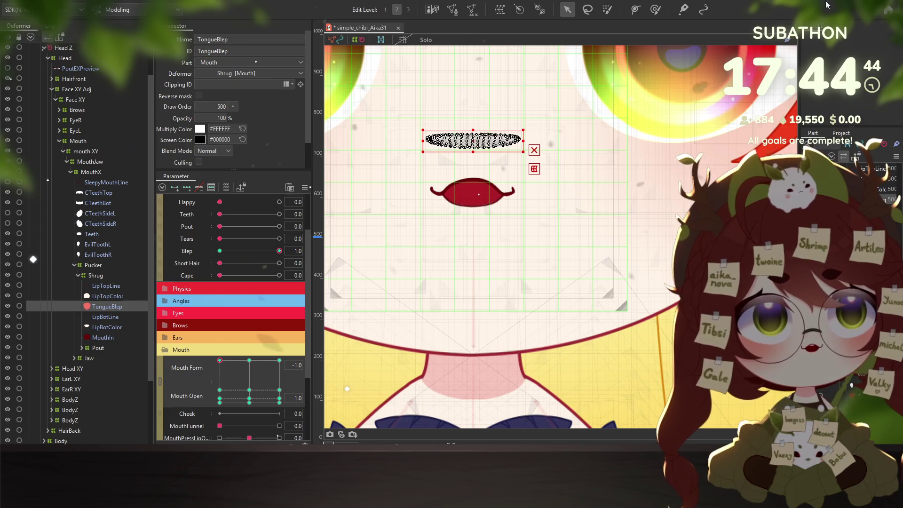
scroll(35, 255, "down", 3)
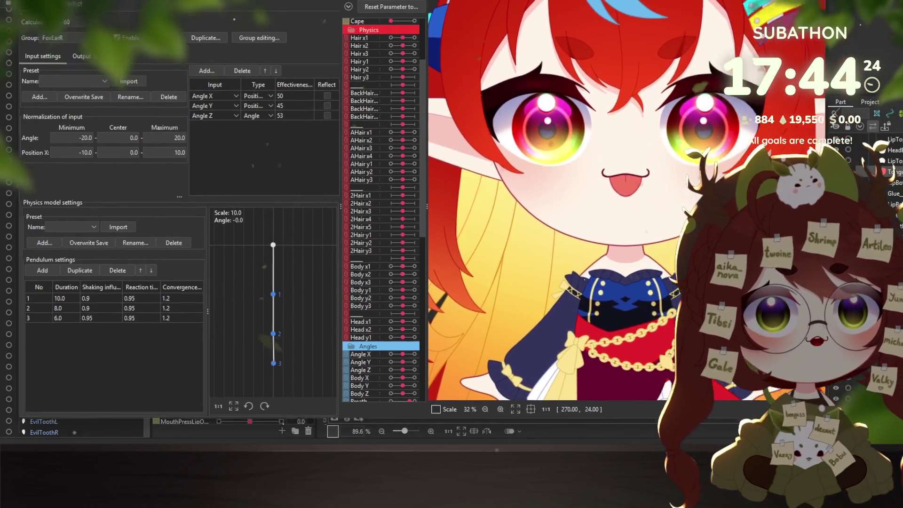
left_click_drag(631, 230, 650, 229)
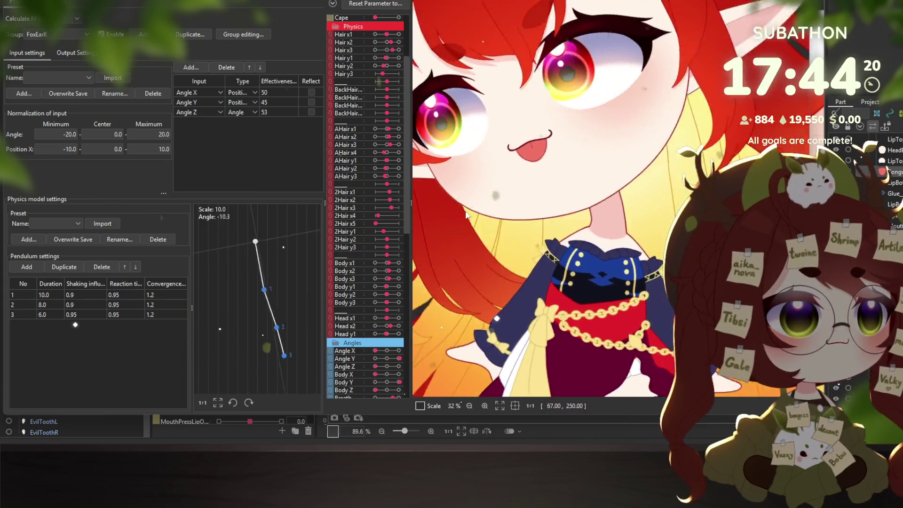
left_click(336, 342)
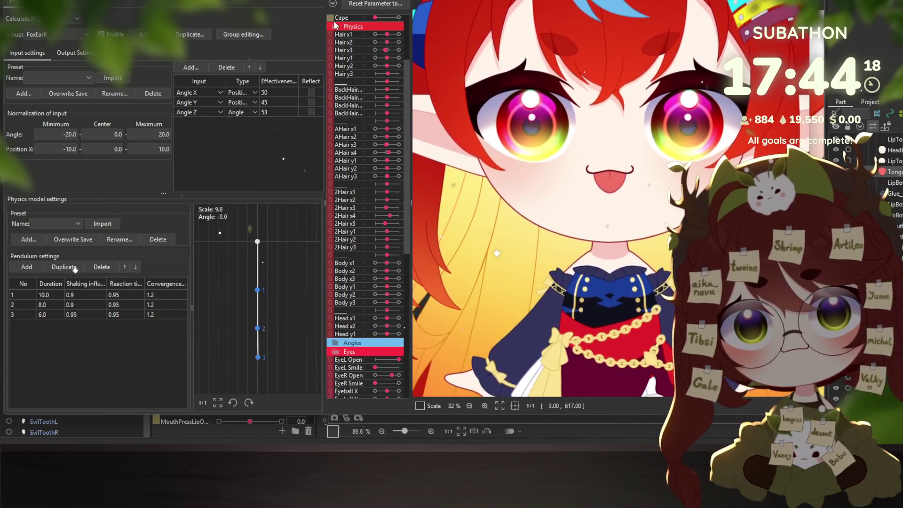
left_click(335, 26)
left_click(336, 68)
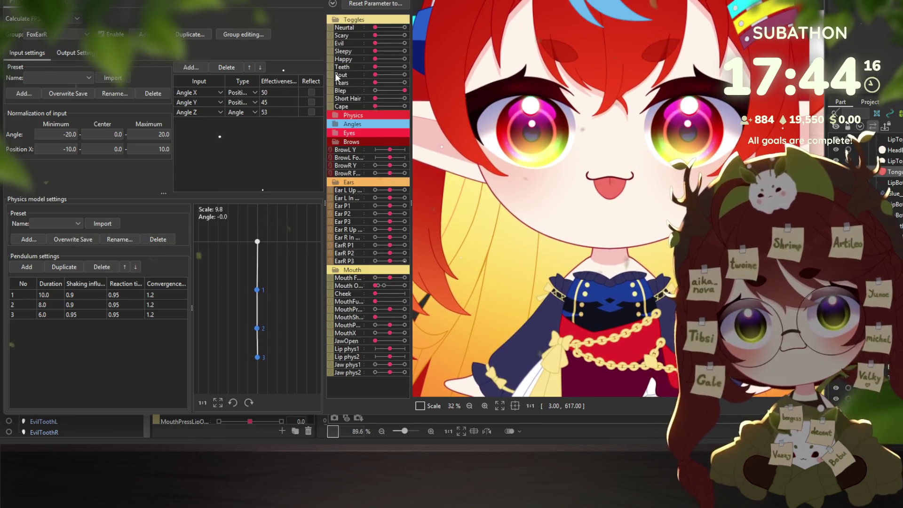
left_click(334, 139)
left_click(333, 154)
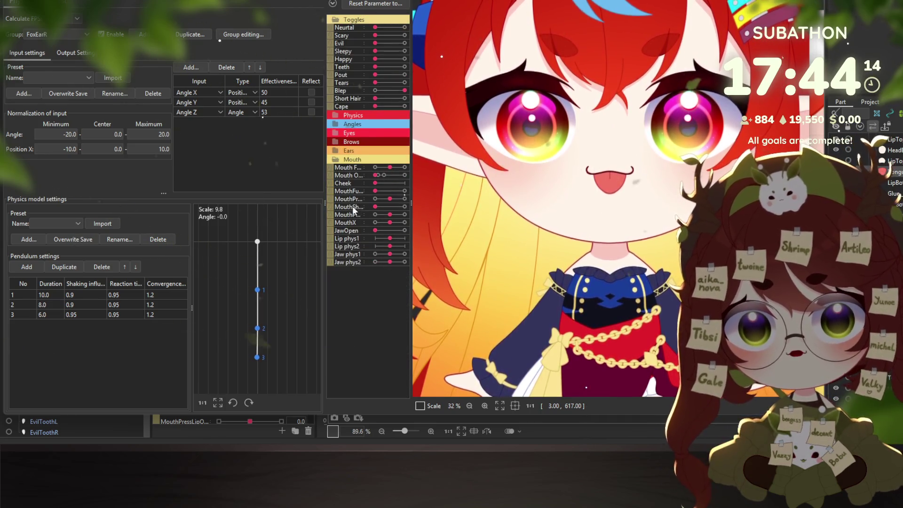
left_click(381, 170)
mouse_move(381, 170)
left_mouse_down()
mouse_move(378, 190)
mouse_move(414, 190)
left_mouse_up()
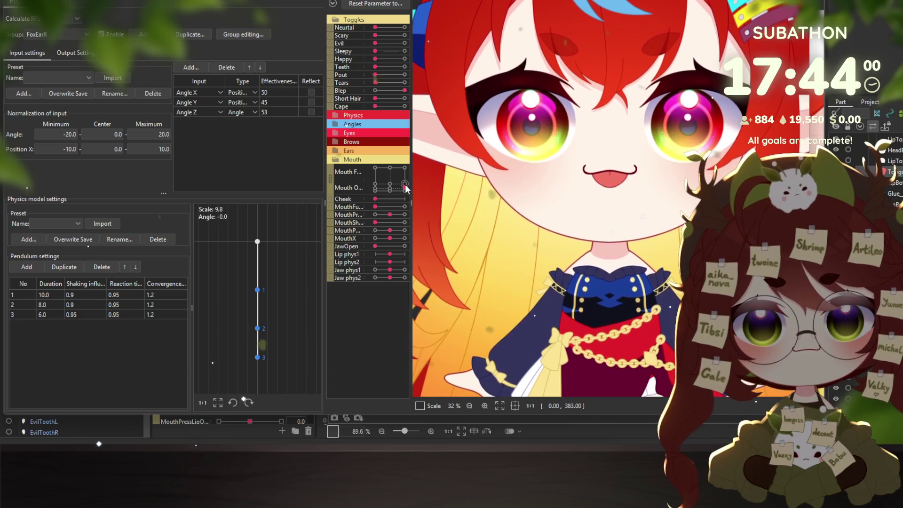
mouse_move(405, 188)
left_mouse_down()
mouse_move(378, 192)
mouse_move(405, 193)
mouse_move(388, 188)
mouse_move(390, 173)
mouse_move(389, 183)
left_mouse_up()
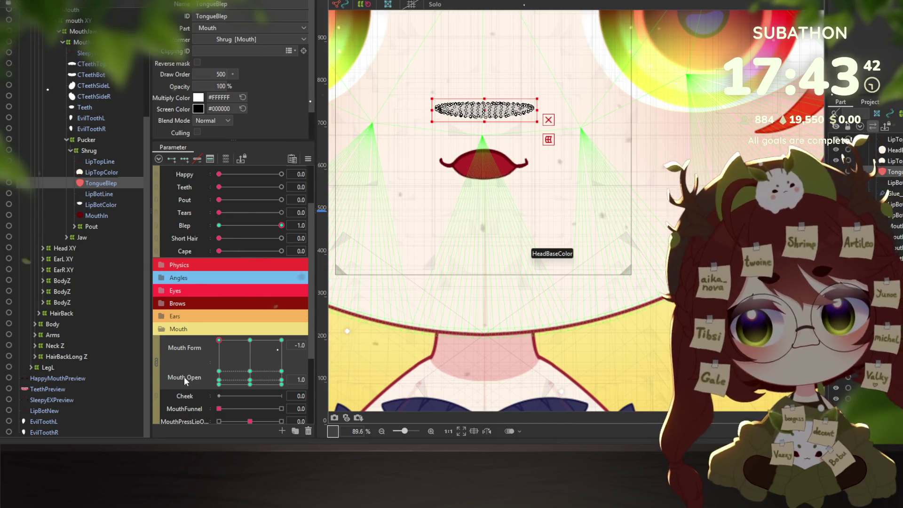
Separate the Mouth Form and Mouth Open sliders and add a Mouth Open key at 0.2.
left_click(157, 362)
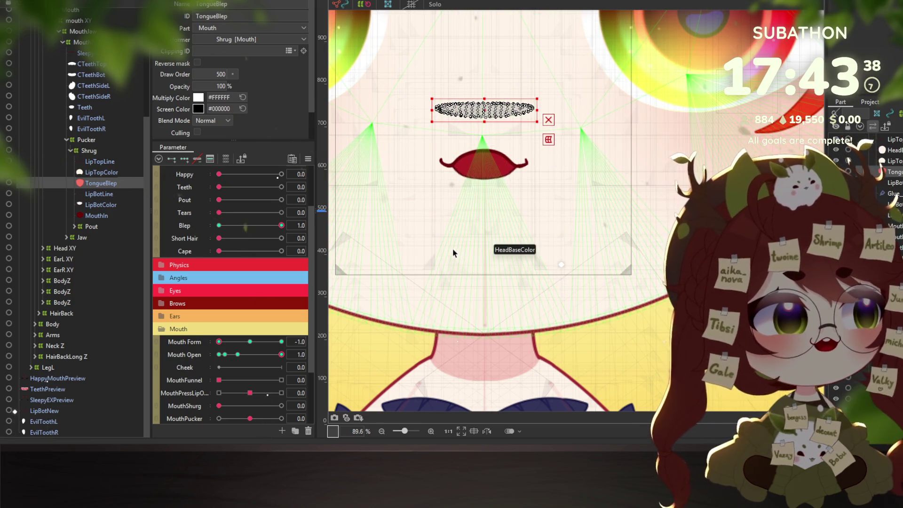
scroll(458, 223, "up", 4)
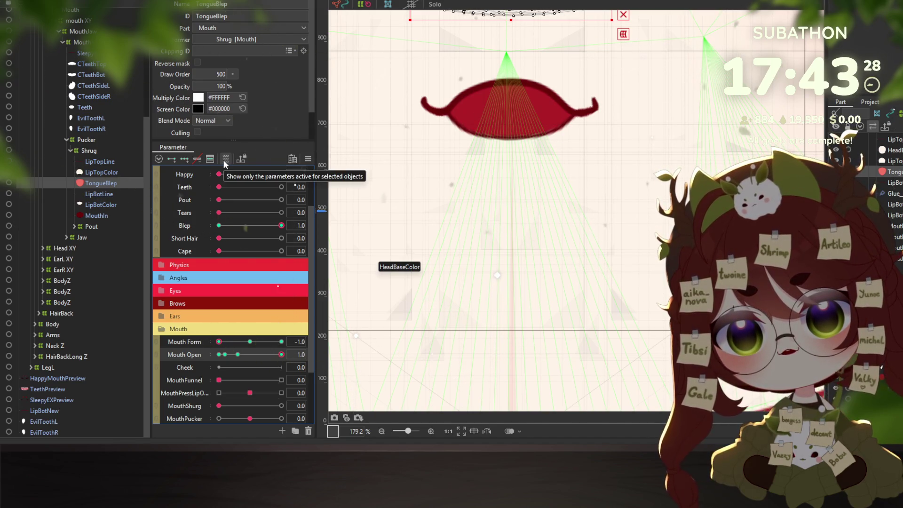
left_click(210, 159)
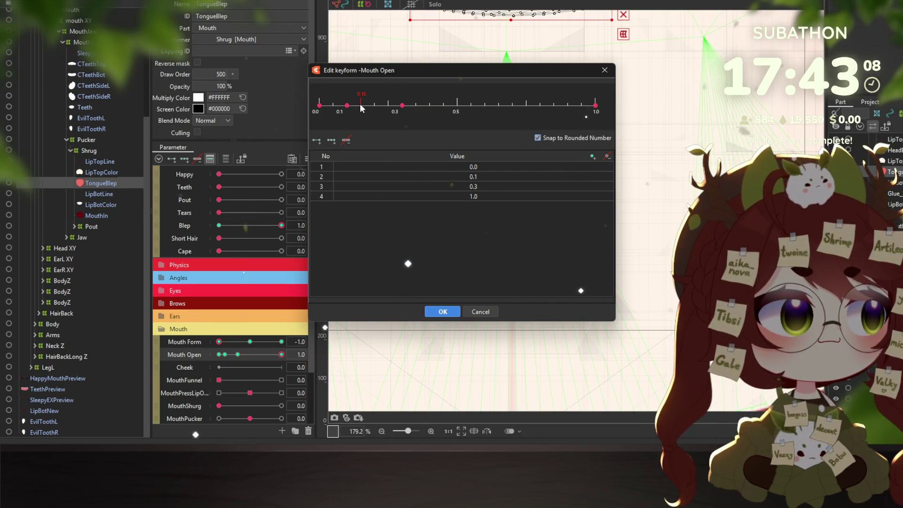
left_click(374, 105)
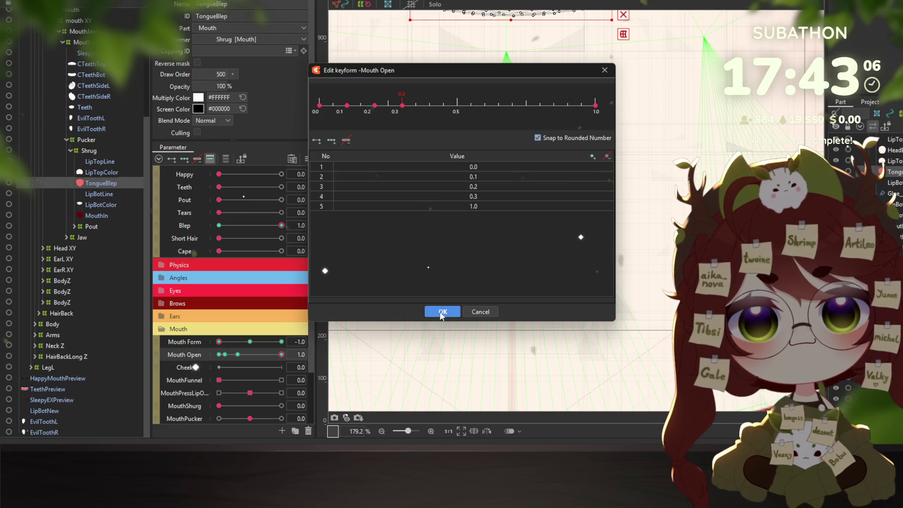
left_click(442, 312)
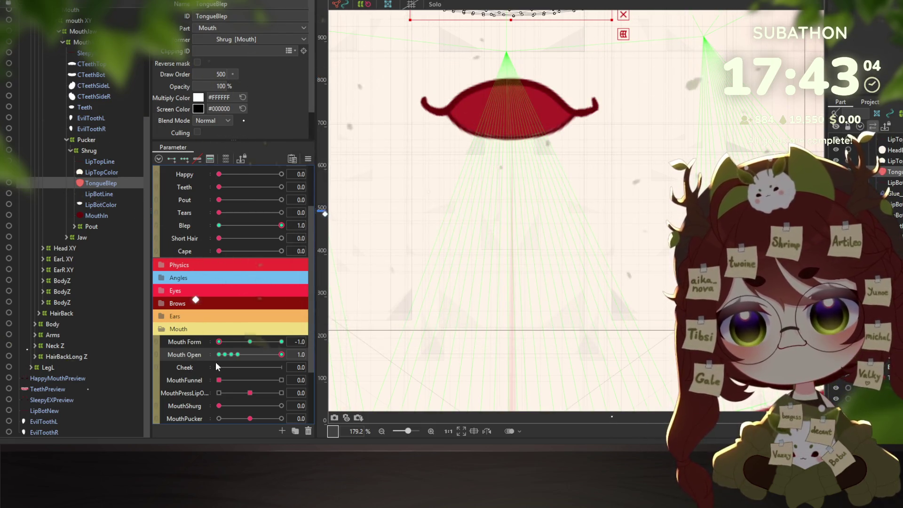
Check the tongue at the Mouth Open 0.2 and 0.3 keys.
left_click(230, 357)
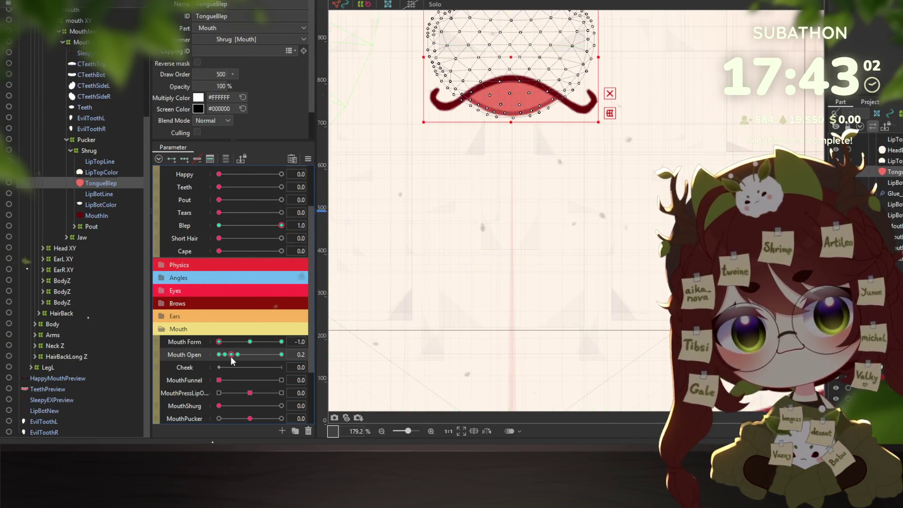
left_click(241, 355)
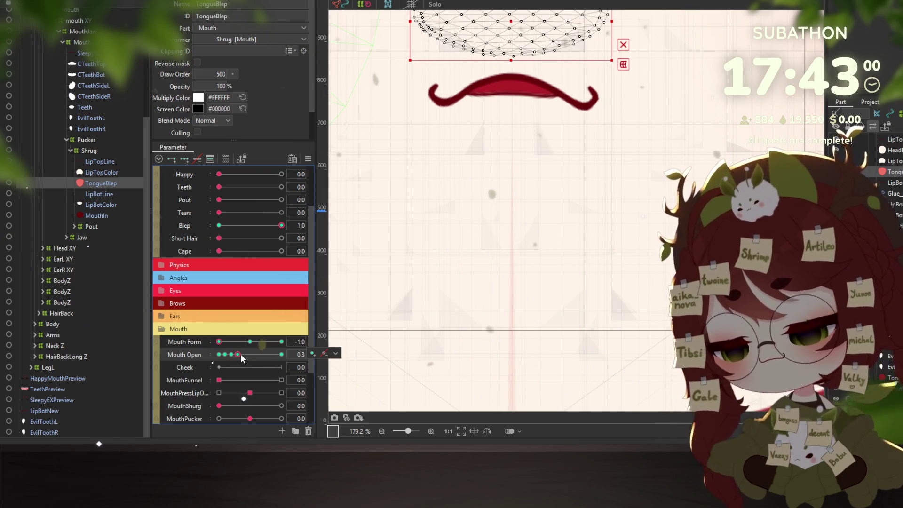
left_click(231, 354)
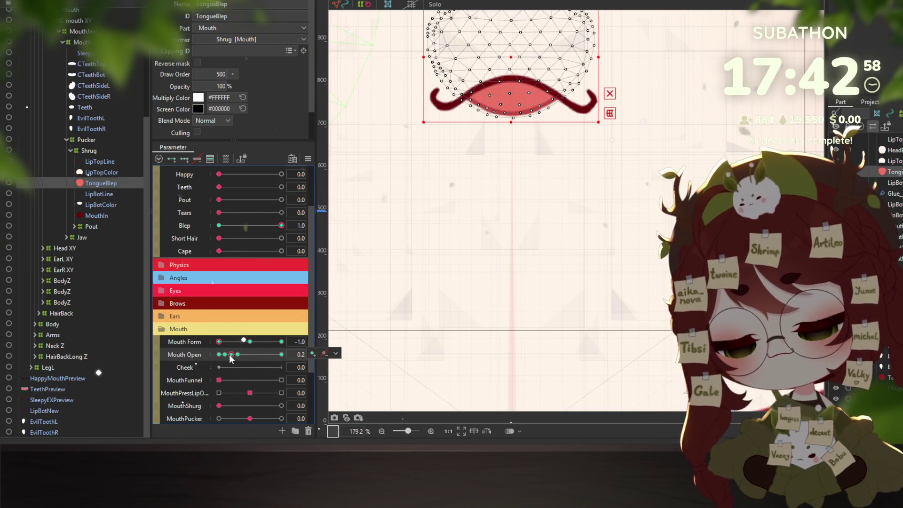
scroll(523, 224, "down", 3)
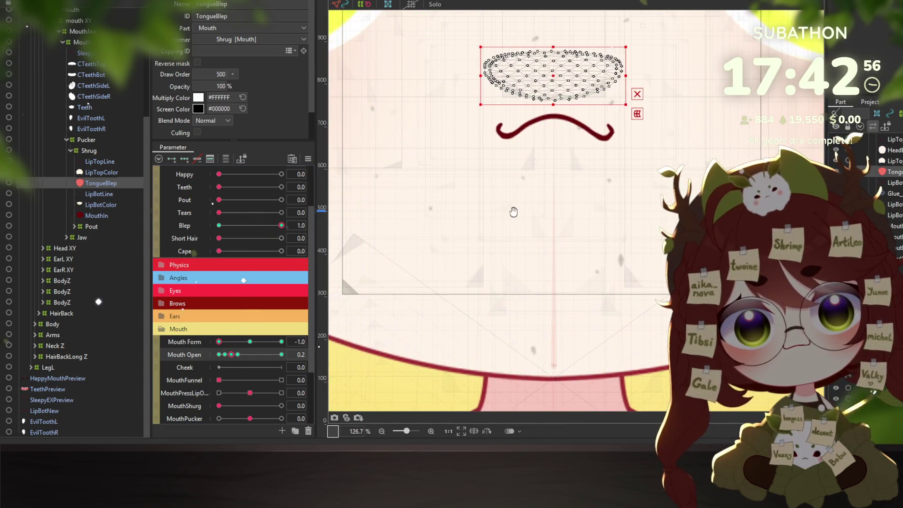
Link Mouth Form and Mouth Open into a 2D grid and review the smile, frown, open and fanged keys.
left_click(155, 346)
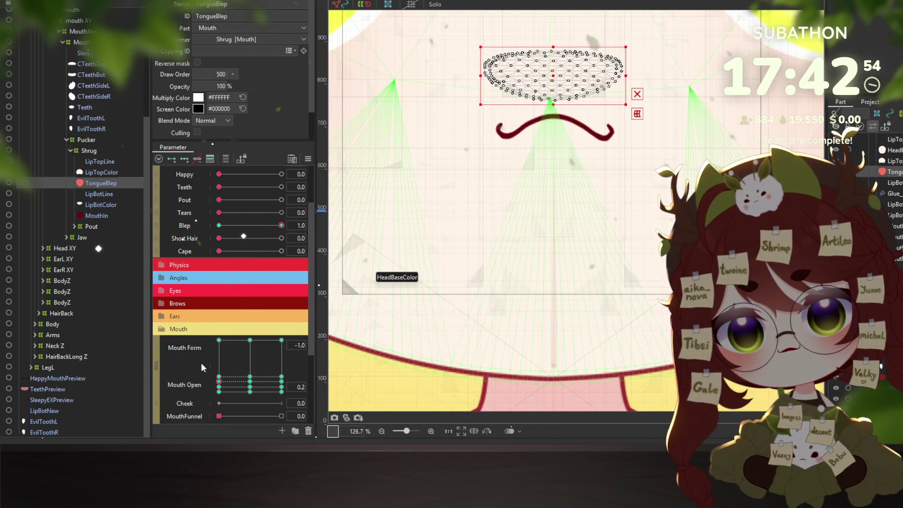
left_click(248, 383)
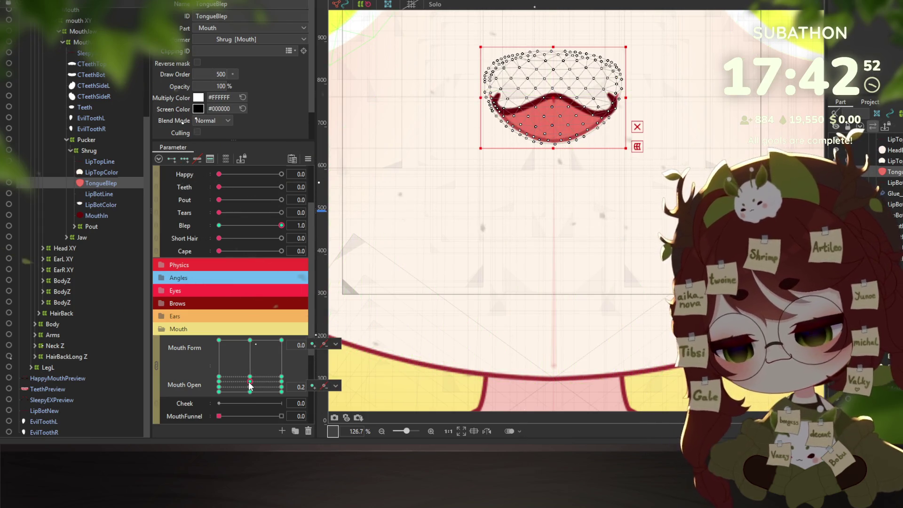
left_click(273, 387)
left_click(219, 376)
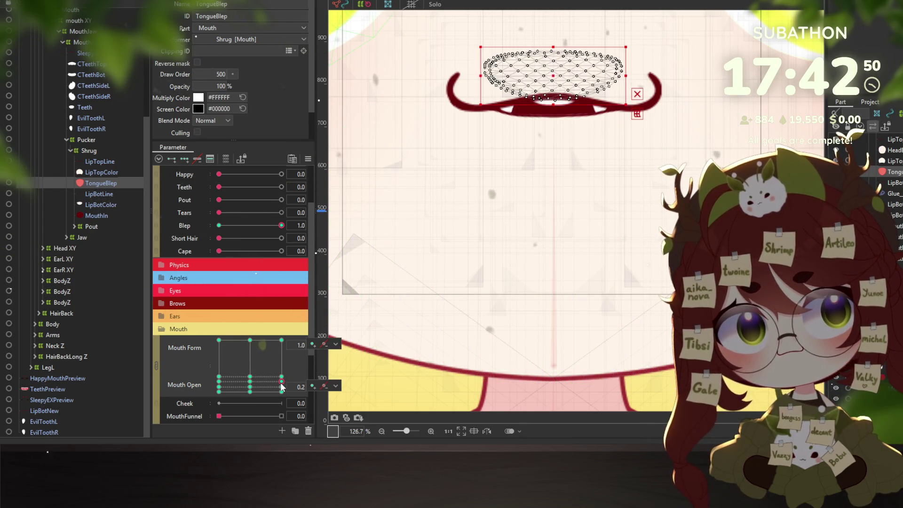
left_click(250, 340)
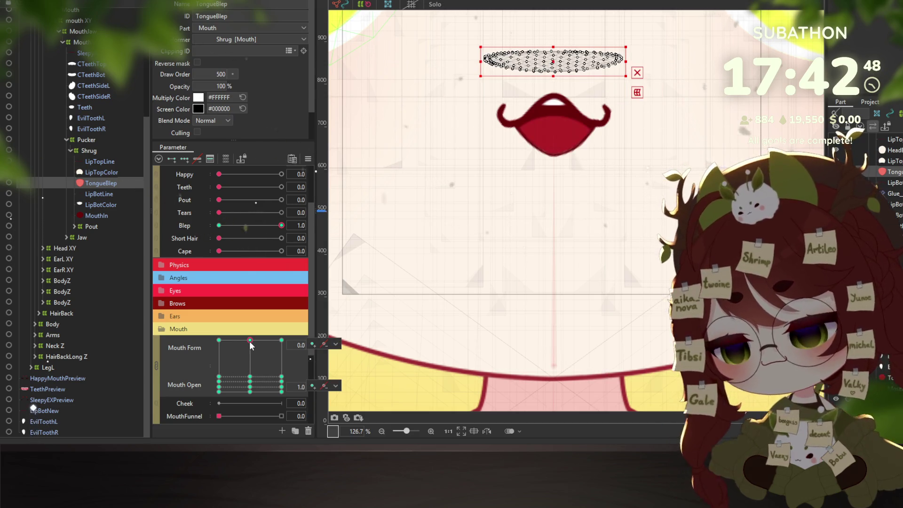
left_click(219, 377)
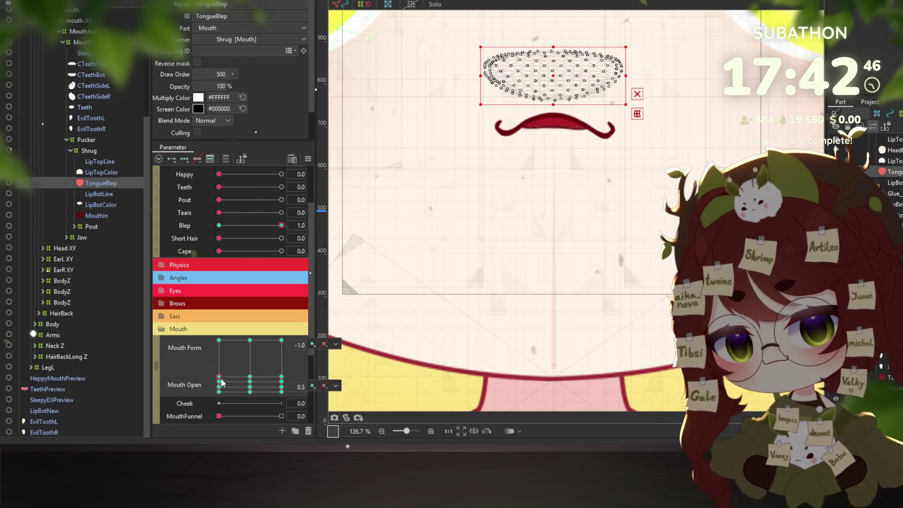
left_click_drag(231, 384, 281, 381)
left_click(71, 3)
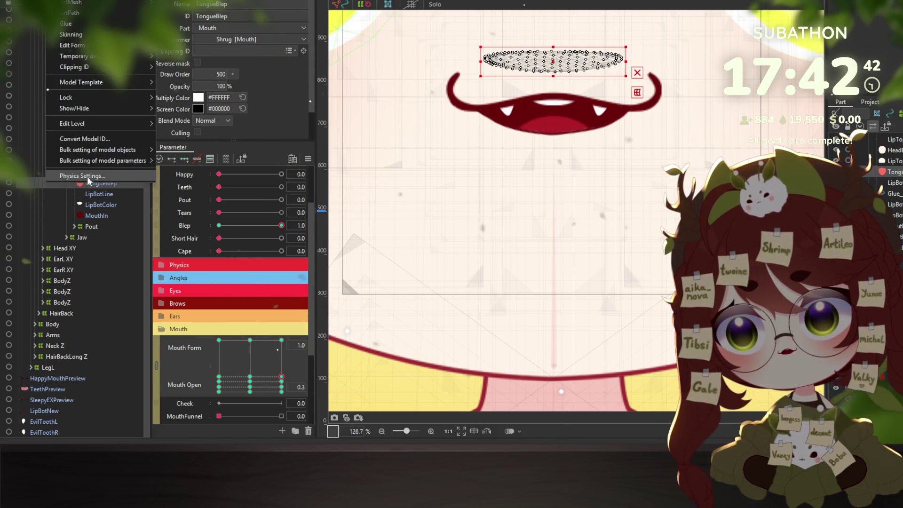
Turn on the Blep expression in the physics preview and sweep the mouth into the tongue-out pose.
left_click(95, 176)
scroll(667, 226, "up", 4)
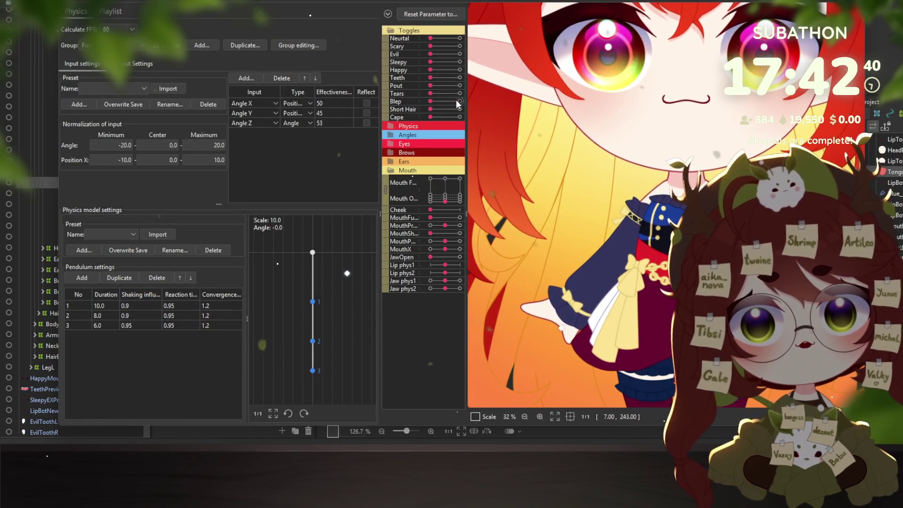
left_click(459, 102)
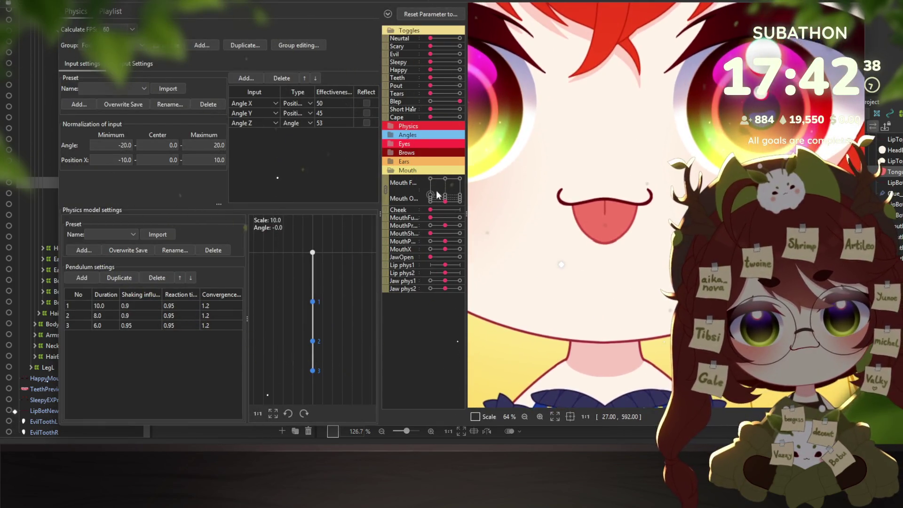
left_click(443, 181)
mouse_move(442, 182)
left_mouse_down()
mouse_move(435, 203)
mouse_move(437, 186)
mouse_move(434, 202)
mouse_move(429, 195)
mouse_move(453, 185)
mouse_move(439, 211)
mouse_move(458, 199)
left_mouse_up()
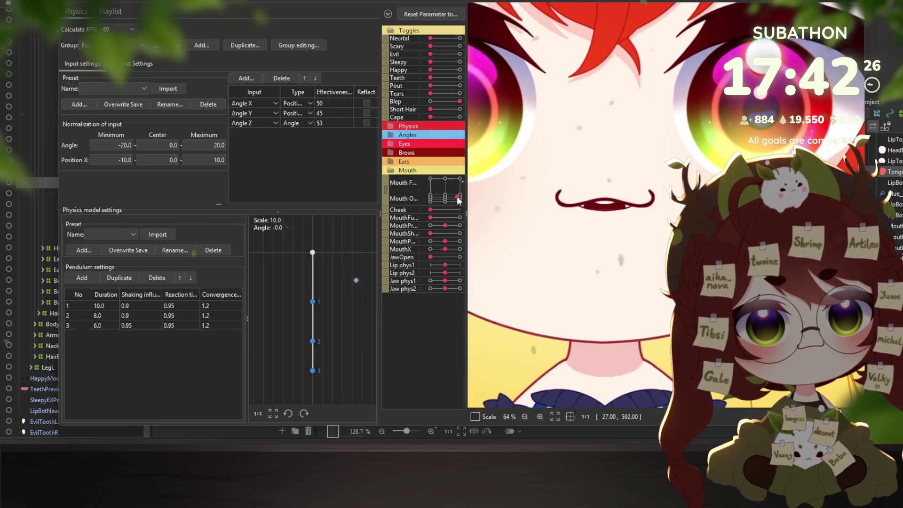
mouse_move(457, 199)
left_mouse_down()
mouse_move(466, 195)
mouse_move(435, 202)
left_mouse_up()
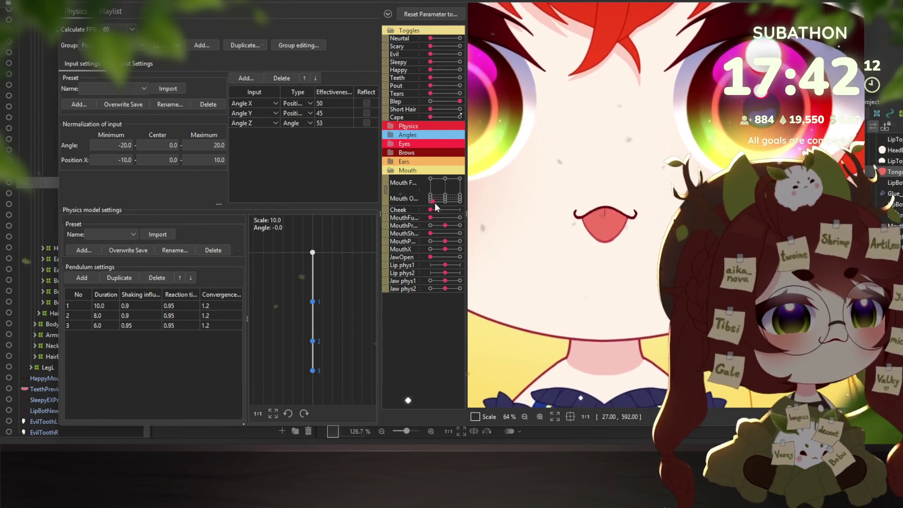
mouse_move(459, 179)
left_mouse_down()
mouse_move(455, 204)
mouse_move(442, 189)
mouse_move(459, 218)
mouse_move(450, 194)
mouse_move(452, 218)
mouse_move(408, 220)
left_mouse_up()
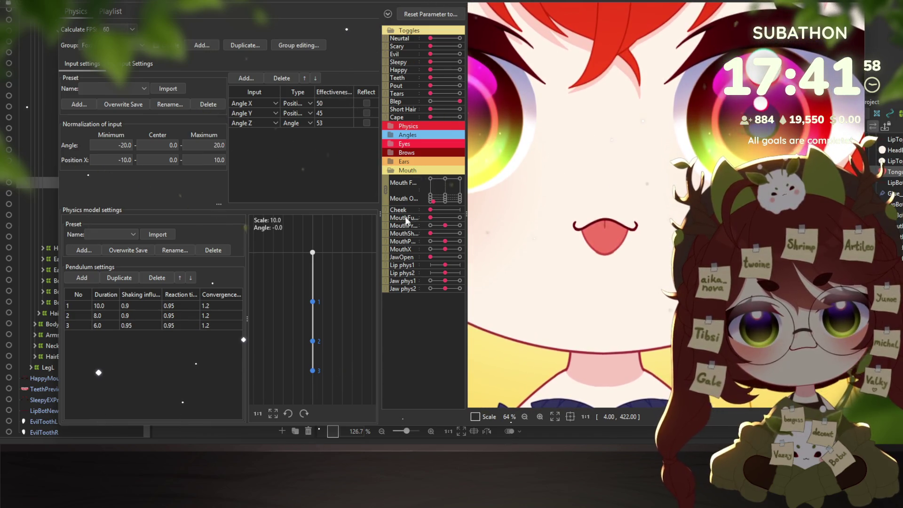
left_click_drag(430, 178, 441, 208)
left_click(439, 204)
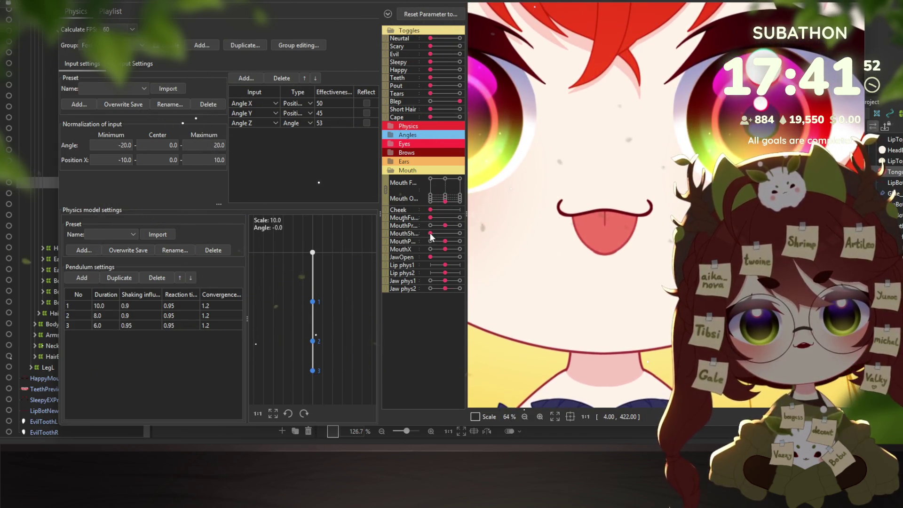
Push MouthShrug to maximum and preview the tongue with fanged-grin and small :3 mouth shapes.
left_click_drag(430, 234, 459, 234)
mouse_move(443, 178)
left_mouse_down()
mouse_move(419, 185)
mouse_move(417, 196)
mouse_move(433, 203)
mouse_move(447, 186)
mouse_move(466, 189)
mouse_move(477, 180)
mouse_move(440, 201)
left_mouse_up()
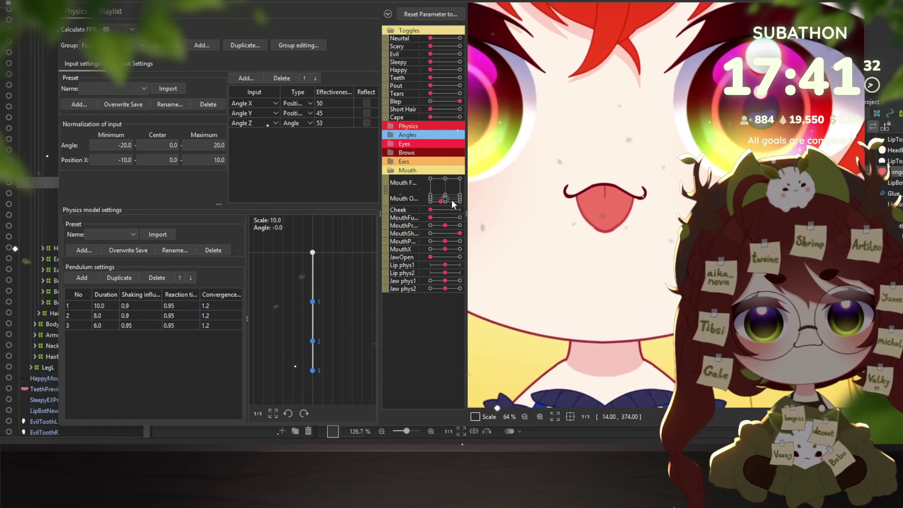
mouse_move(458, 204)
left_mouse_down()
mouse_move(455, 180)
mouse_move(425, 201)
mouse_move(430, 184)
mouse_move(428, 213)
left_mouse_up()
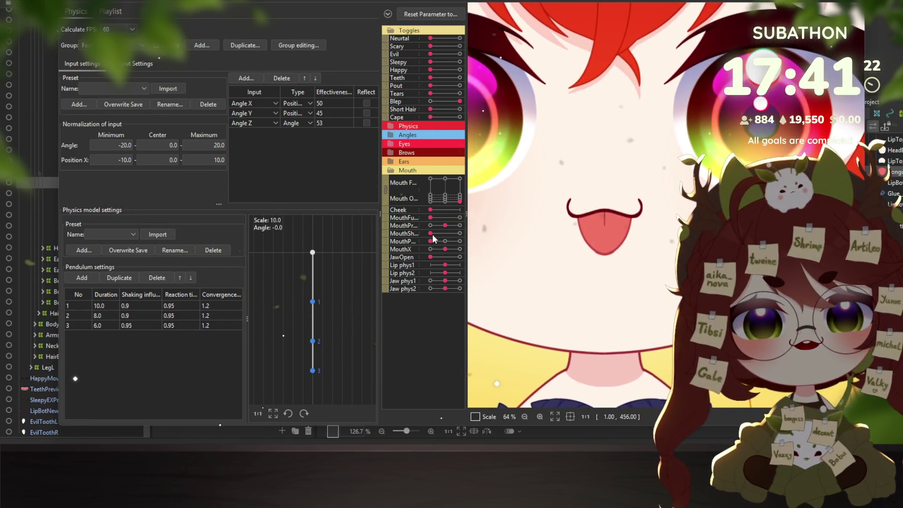
left_click_drag(437, 241, 460, 241)
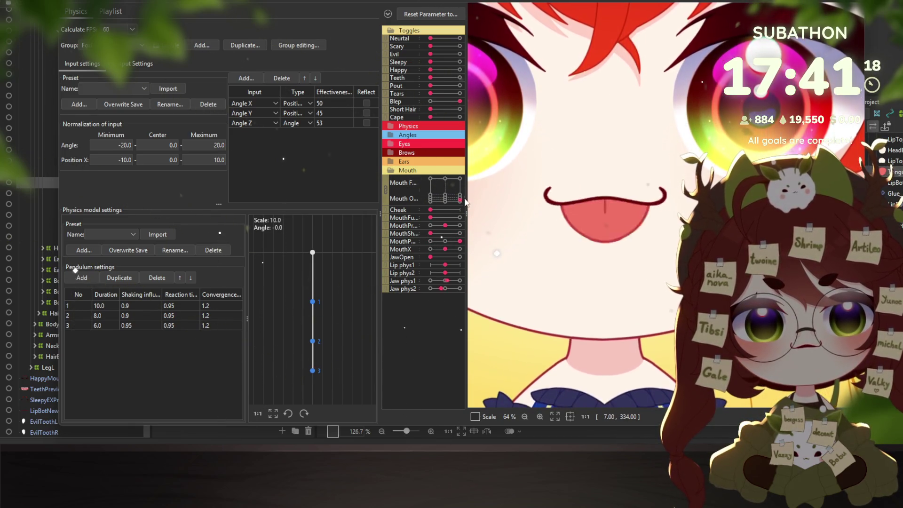
mouse_move(455, 201)
left_mouse_down()
mouse_move(459, 189)
mouse_move(454, 201)
mouse_move(460, 189)
mouse_move(429, 208)
left_mouse_up()
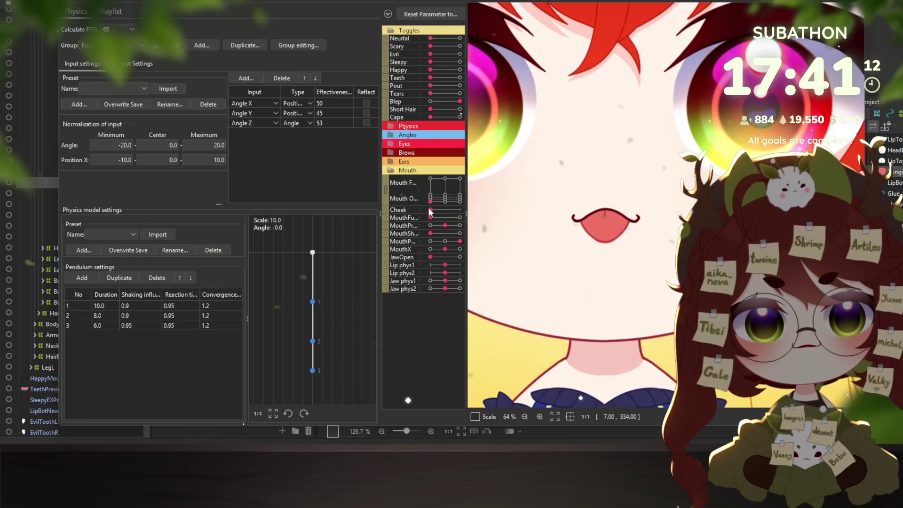
mouse_move(459, 241)
left_mouse_down()
mouse_move(433, 248)
mouse_move(477, 248)
left_mouse_up()
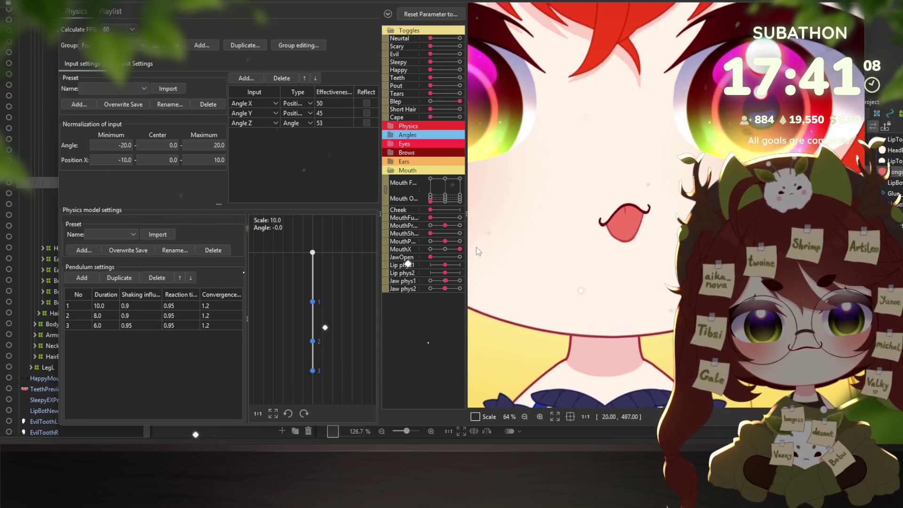
mouse_move(437, 198)
left_mouse_down()
mouse_move(451, 212)
mouse_move(446, 201)
left_mouse_up()
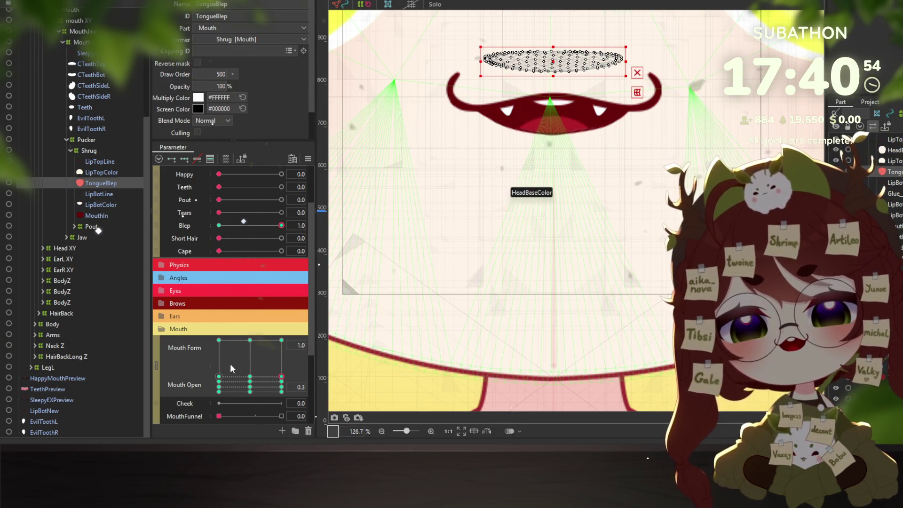
Wrap TongueBlep in warp deformer p2, then add warp deformer p1 as its parent.
key("ctrl+shift+w")
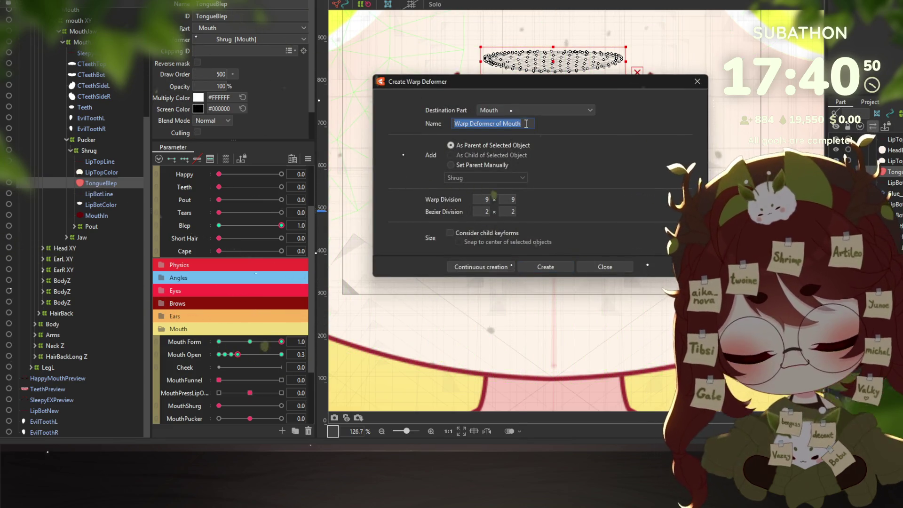
type("p2")
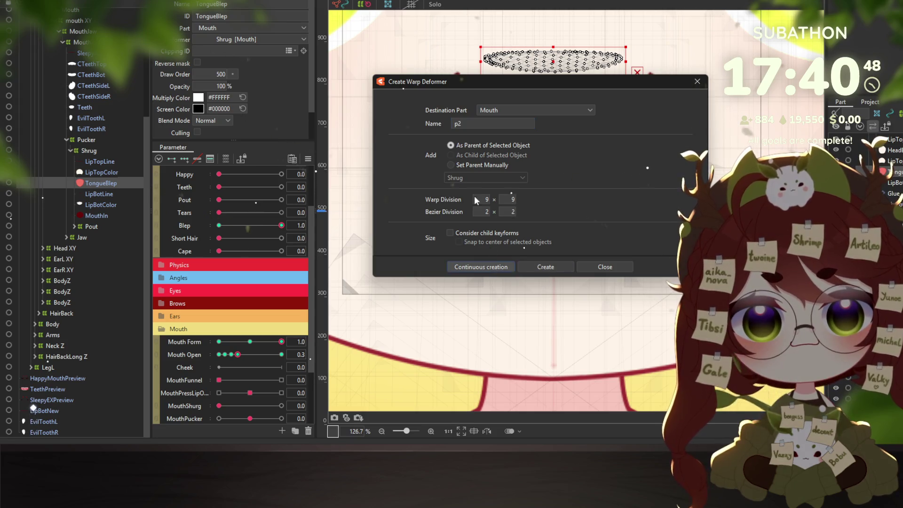
key("Return")
key("BackSpace")
type("4")
key("BackSpace")
type("1")
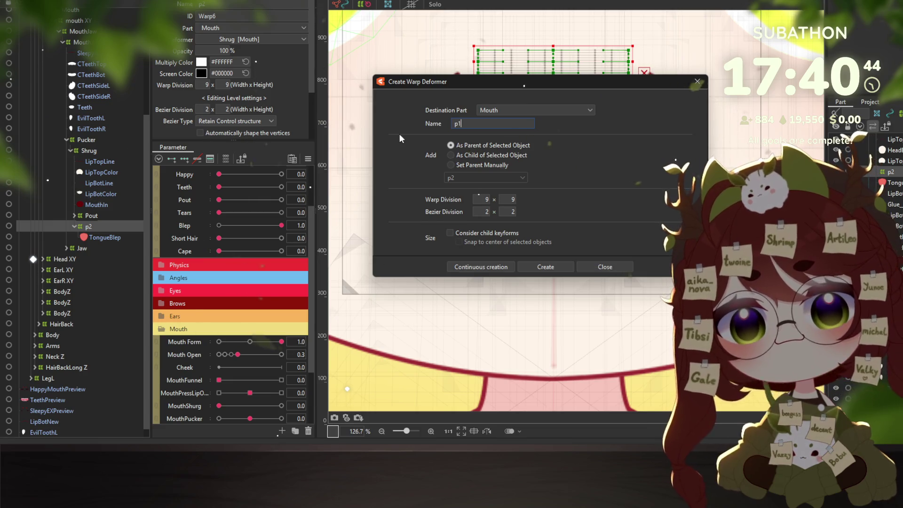
key("Return")
scroll(177, 348, "down", 3)
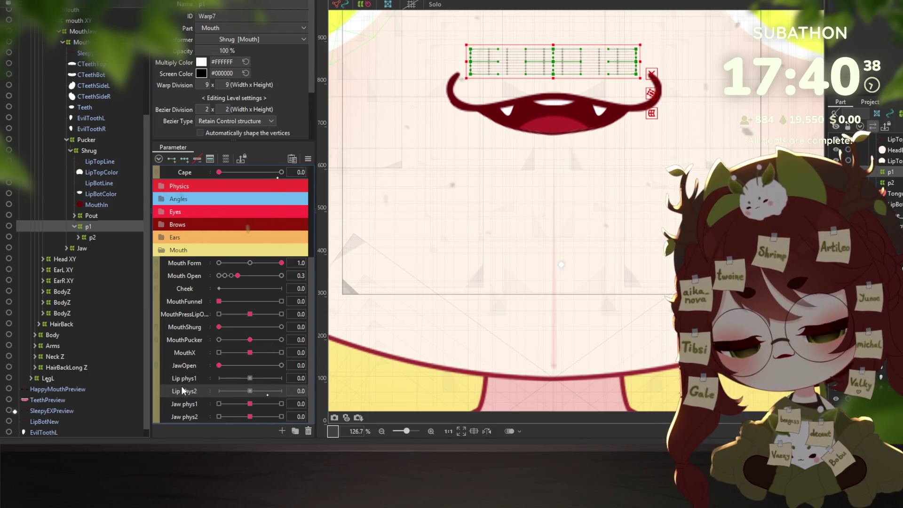
scroll(527, 218, "down", 2)
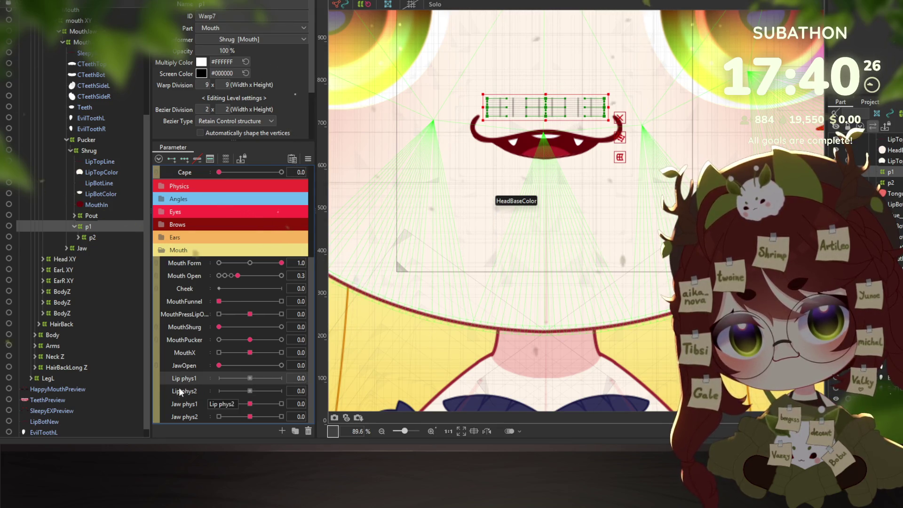
Rename the Lip phys1 parameter to Tongue phys1.
right_click(180, 382)
left_click(214, 388)
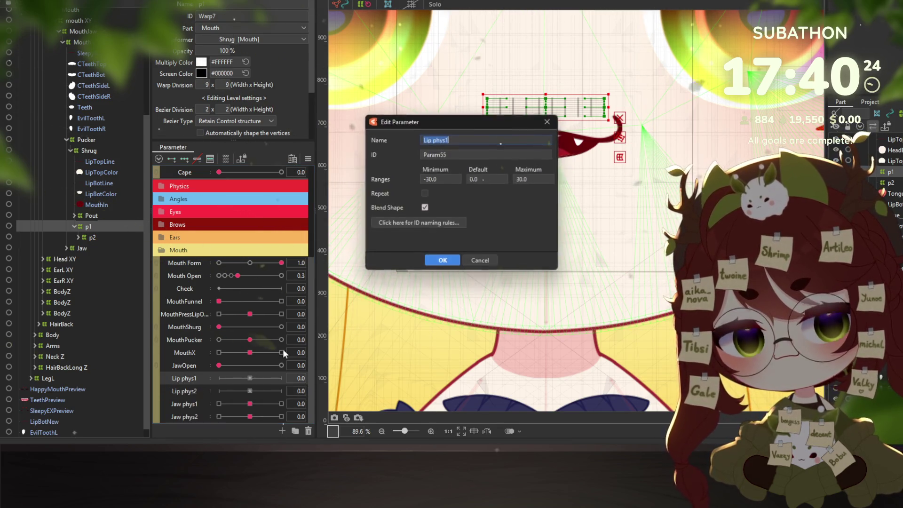
left_click(547, 122)
right_click(173, 379)
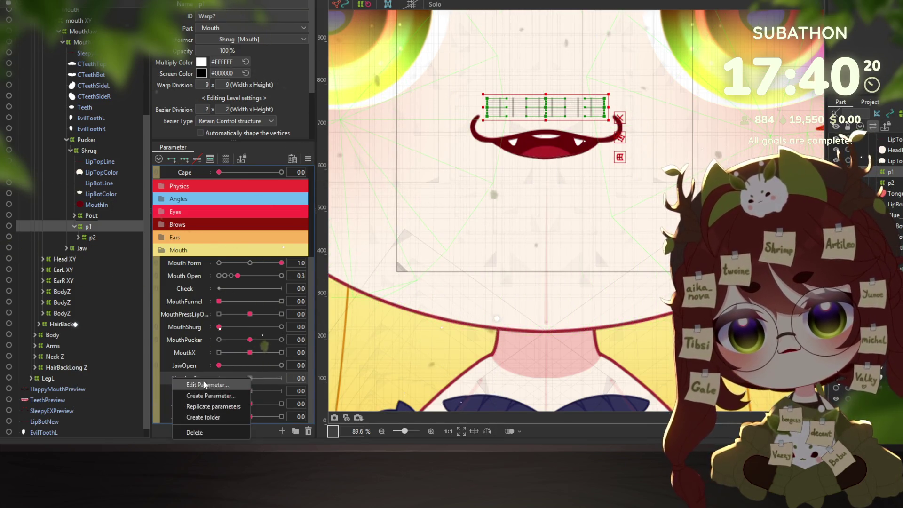
left_click(204, 385)
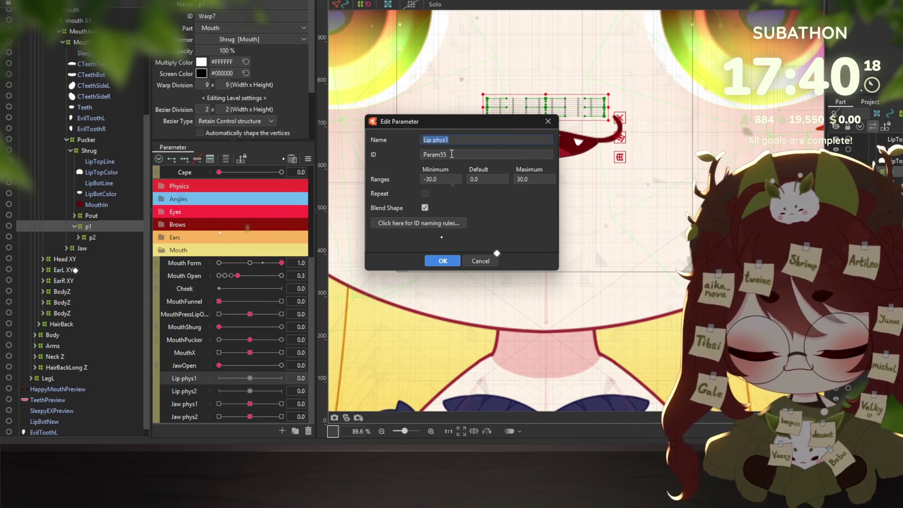
type("Ton")
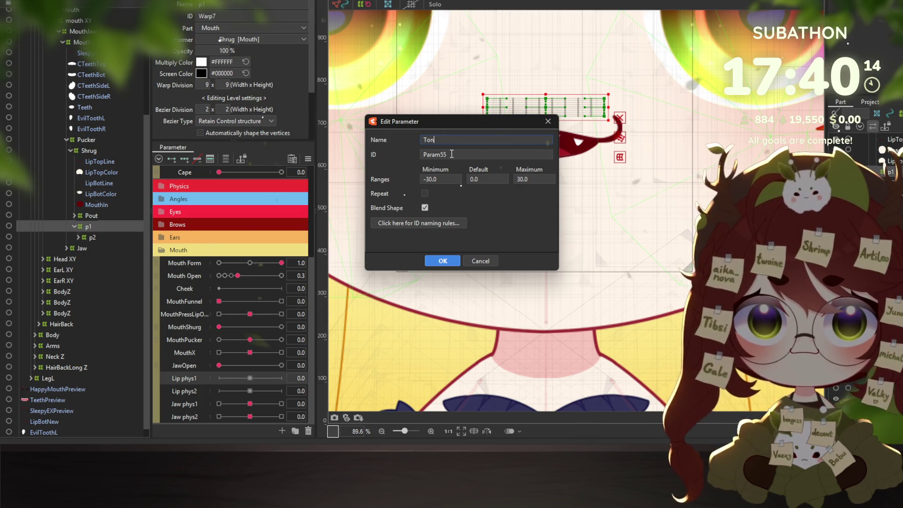
type("gue p")
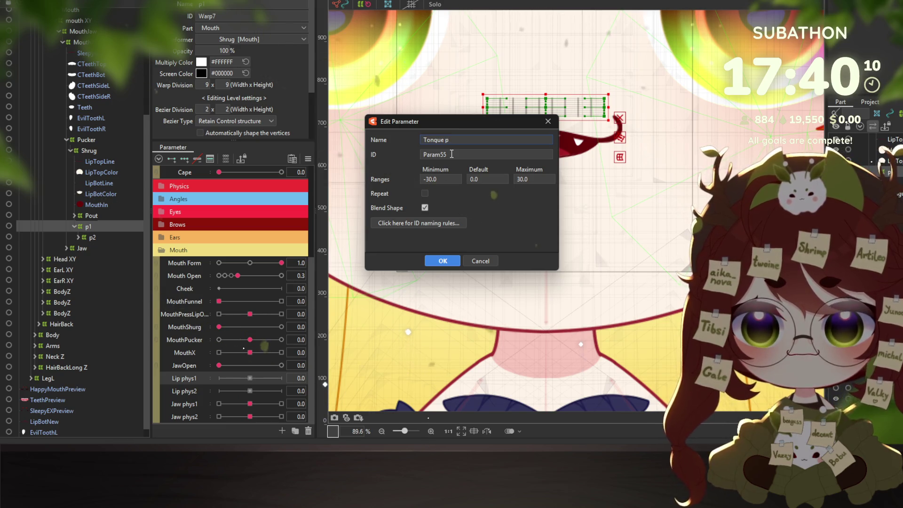
type("hys1")
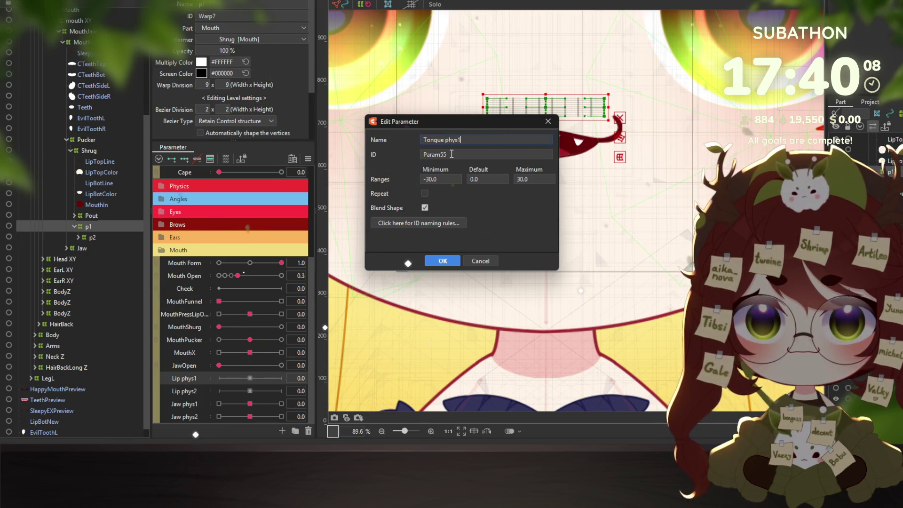
key("ctrl+a")
key("ctrl+c")
left_click(443, 261)
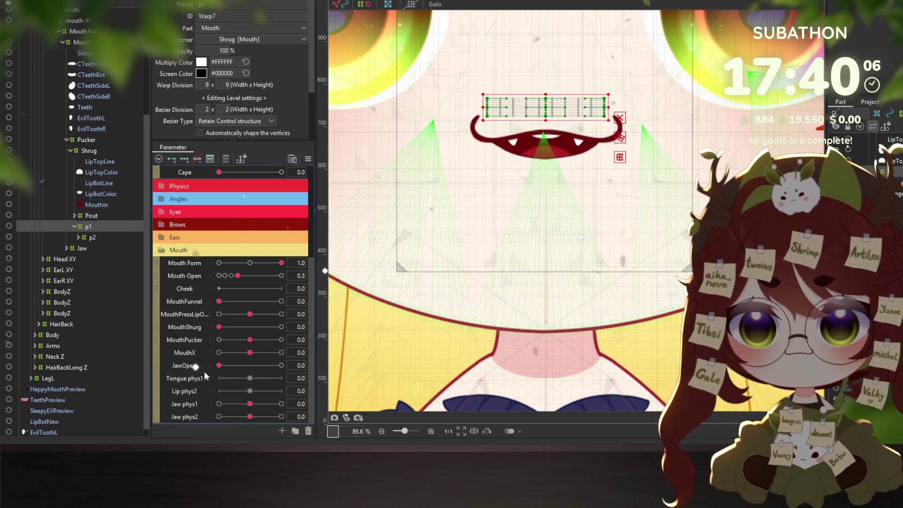
Rename Lip phys2 to Tongue phys2, then select Tongue phys1.
right_click(187, 390)
left_click(207, 395)
key("ctrl+v")
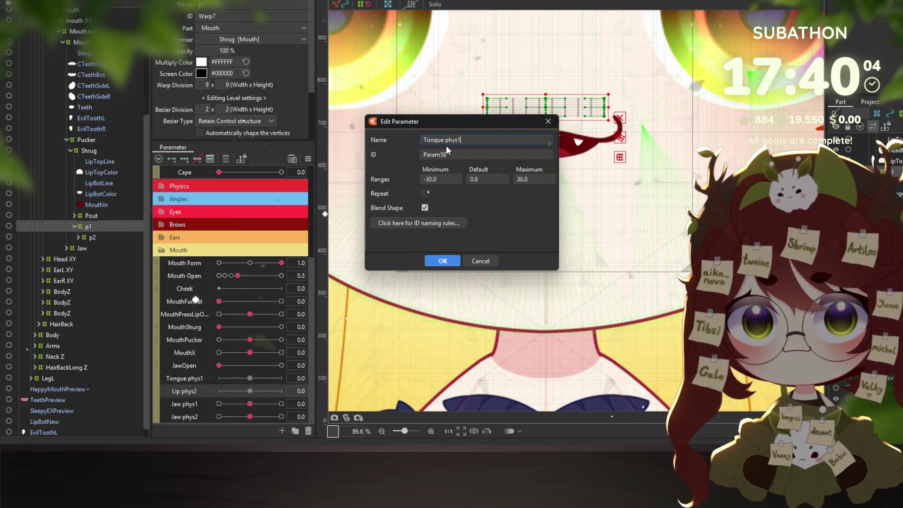
key("BackSpace")
type("2")
key("Return")
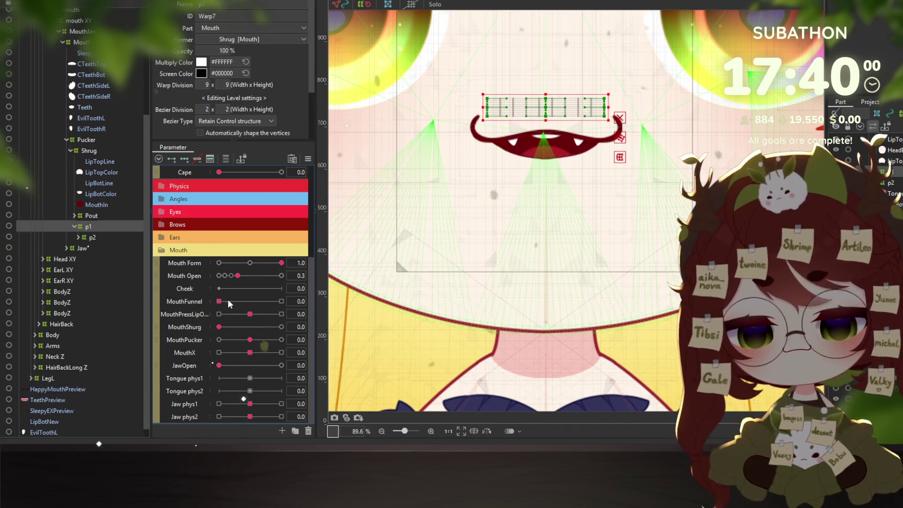
left_click(185, 378)
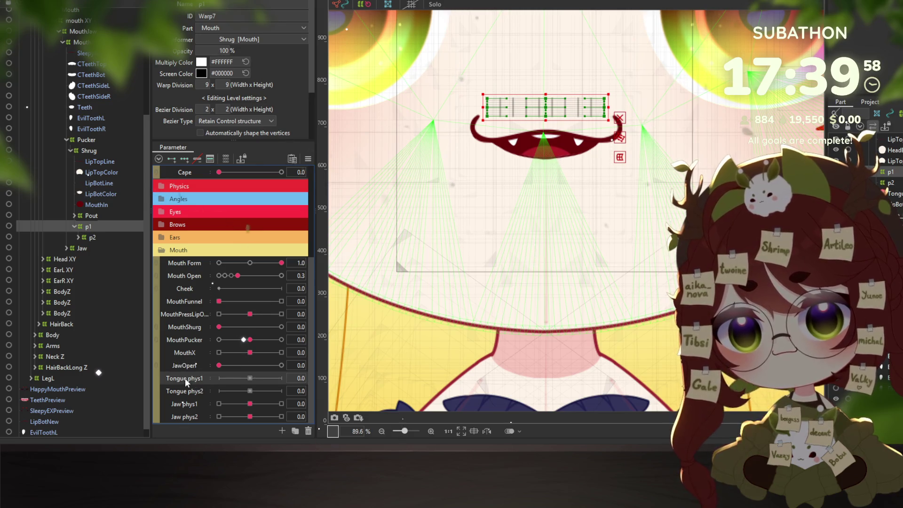
Reset all parameters to defaults and turn on the Blep tongue-out pose.
left_click(308, 160)
left_click(340, 164)
scroll(275, 212, "up", 3)
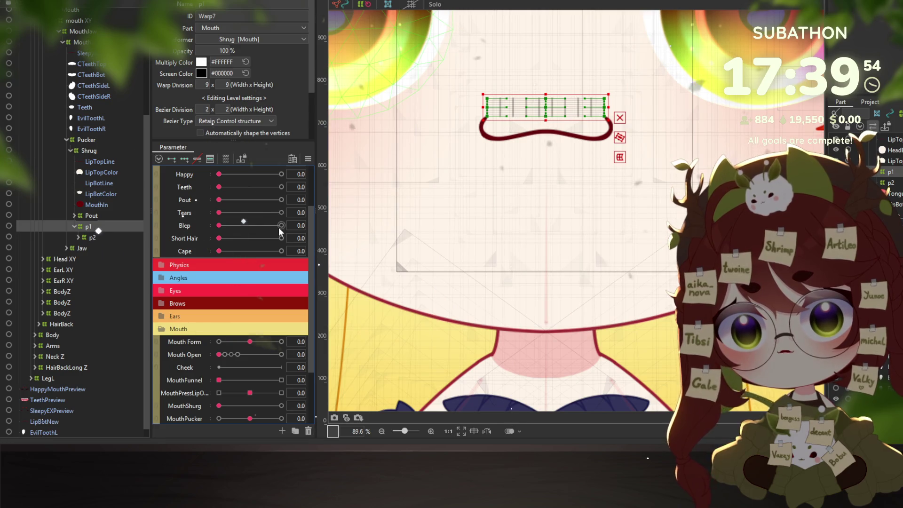
left_click(280, 225)
scroll(237, 324, "down", 3)
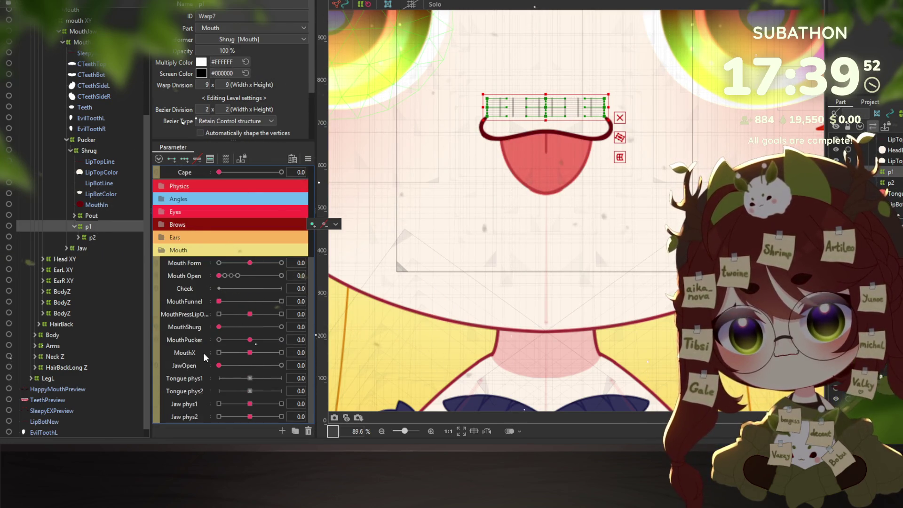
Try three keys on Tongue phys1 at -30 and 0, then remove them.
left_click(183, 377)
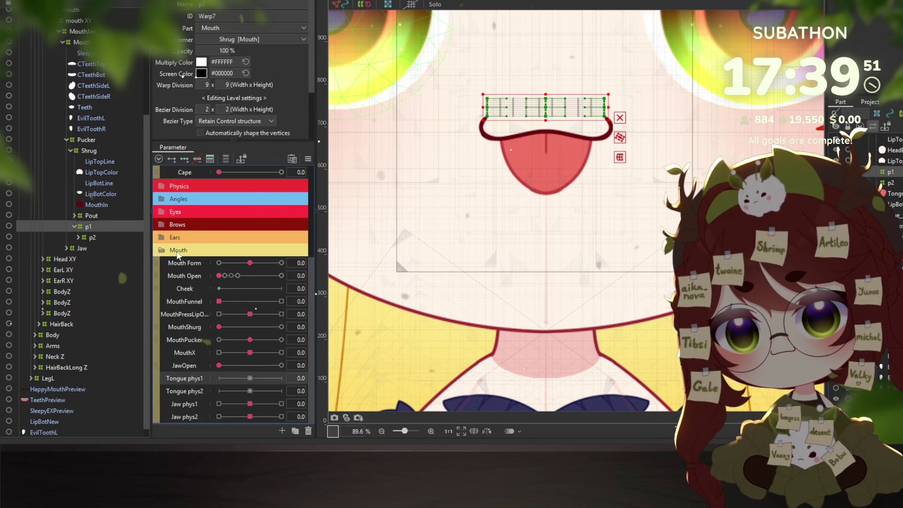
left_click(185, 160)
left_click_drag(232, 381, 206, 378)
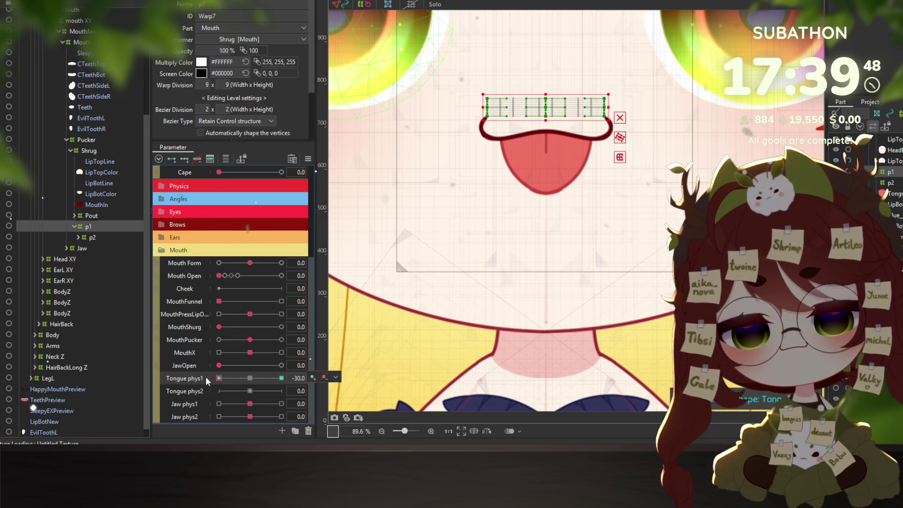
left_click(248, 379)
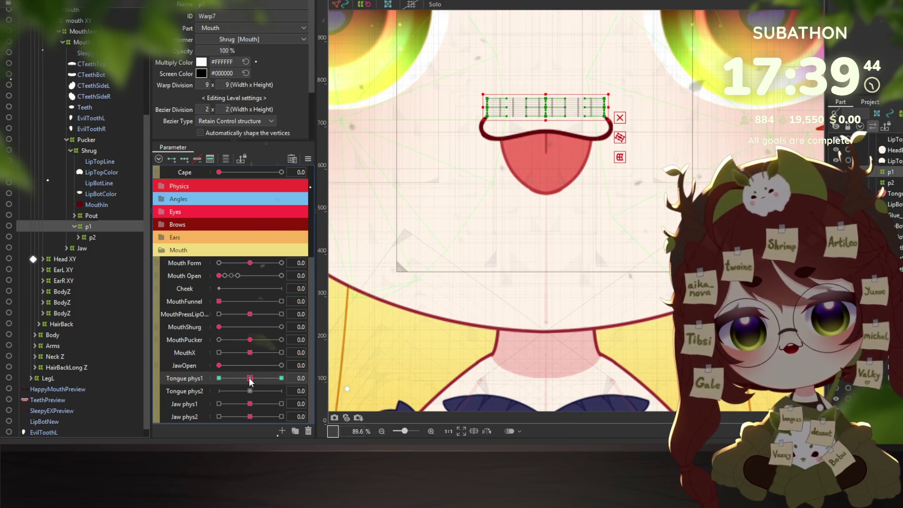
left_click(197, 159)
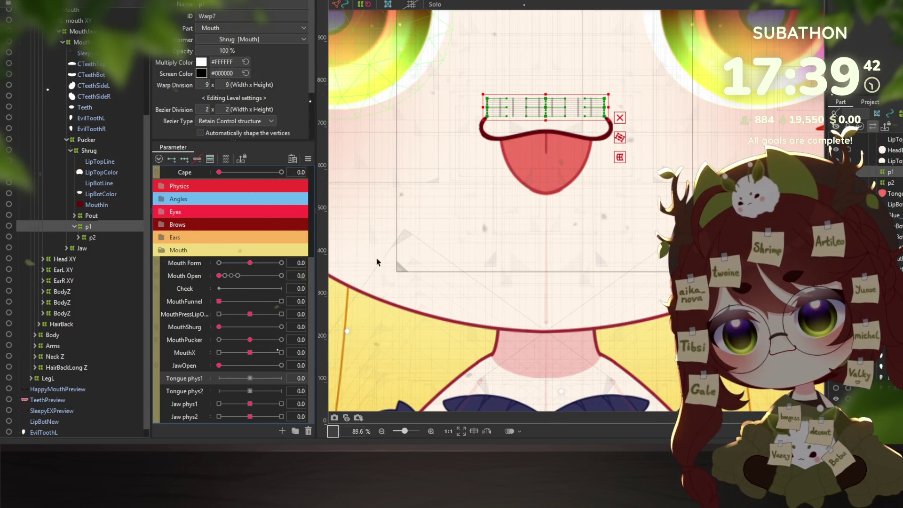
Delete the old p1 and p2 warp deformers around the tongue.
left_click(92, 238)
left_click(77, 237)
left_click(100, 245)
left_click(92, 225)
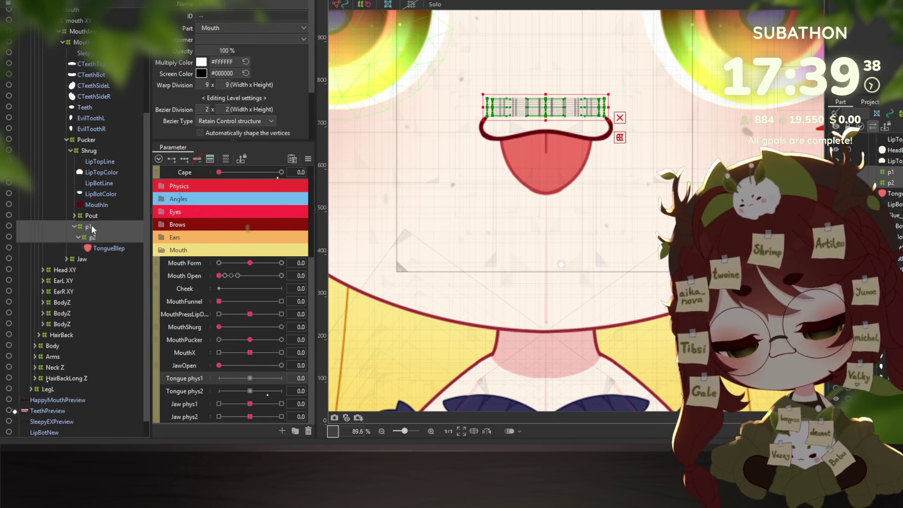
key("Delete")
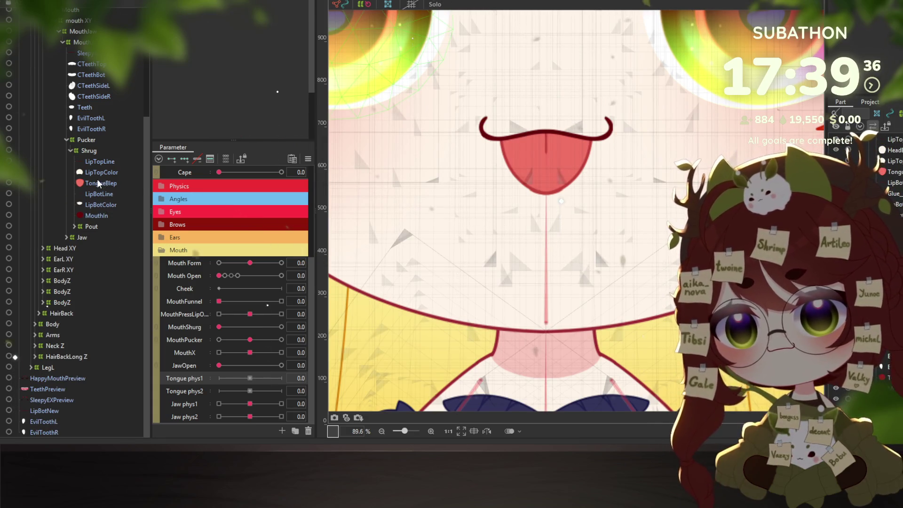
Recreate warp p2 around TongueBlep with parent warp p1, and expand p2.
left_click(97, 183)
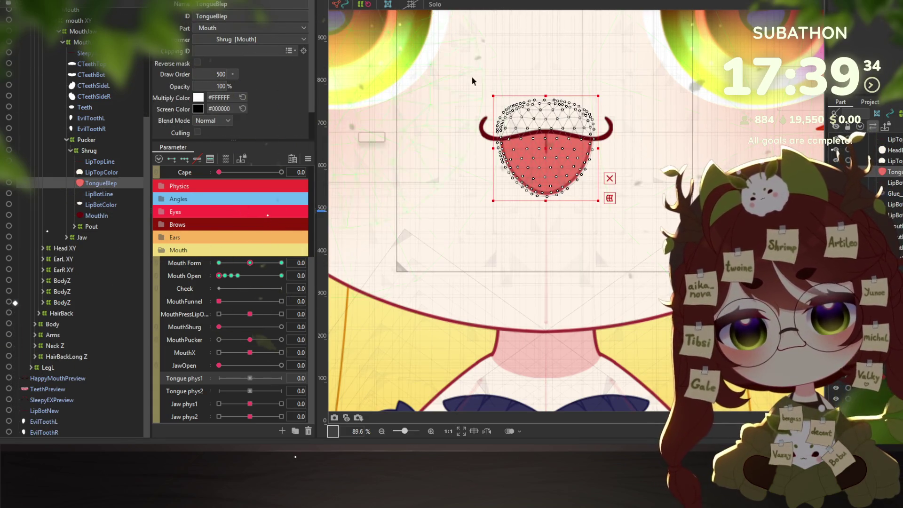
key("ctrl+shift+w")
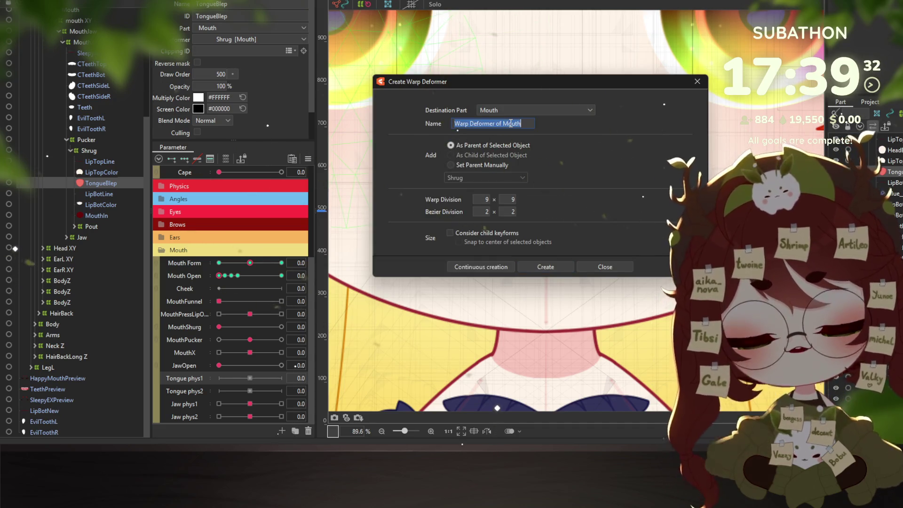
type("p2")
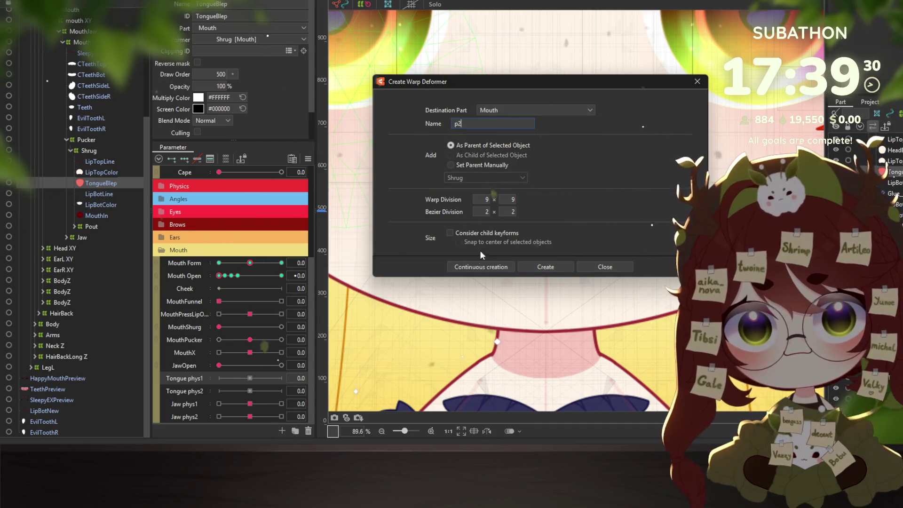
left_click(492, 271)
type("1")
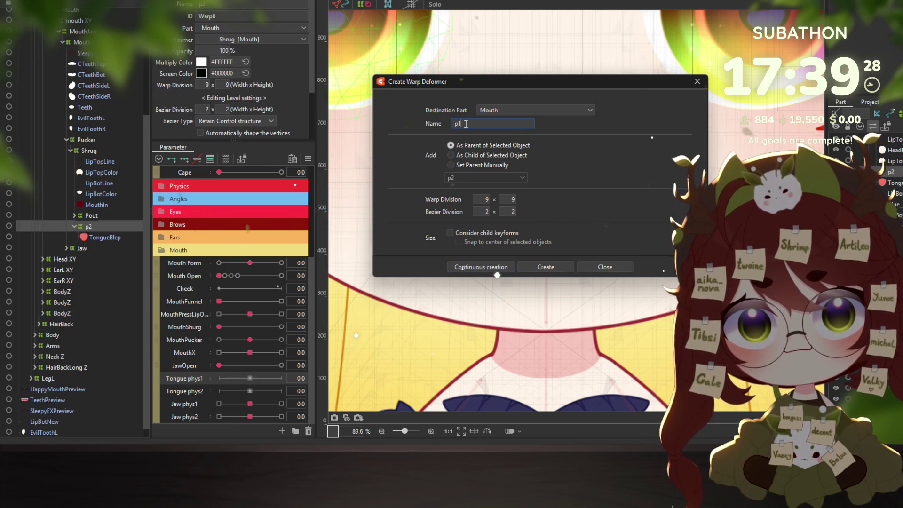
left_click(545, 267)
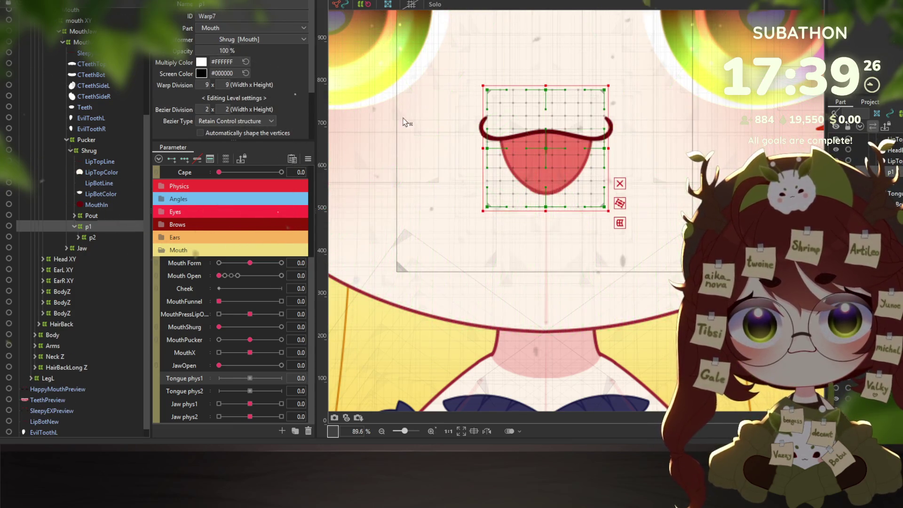
right_click(85, 230)
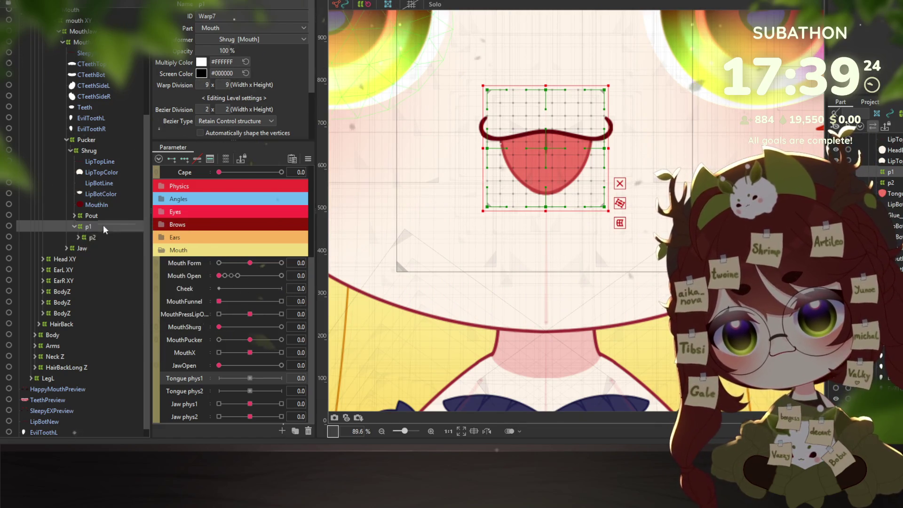
left_click(91, 228)
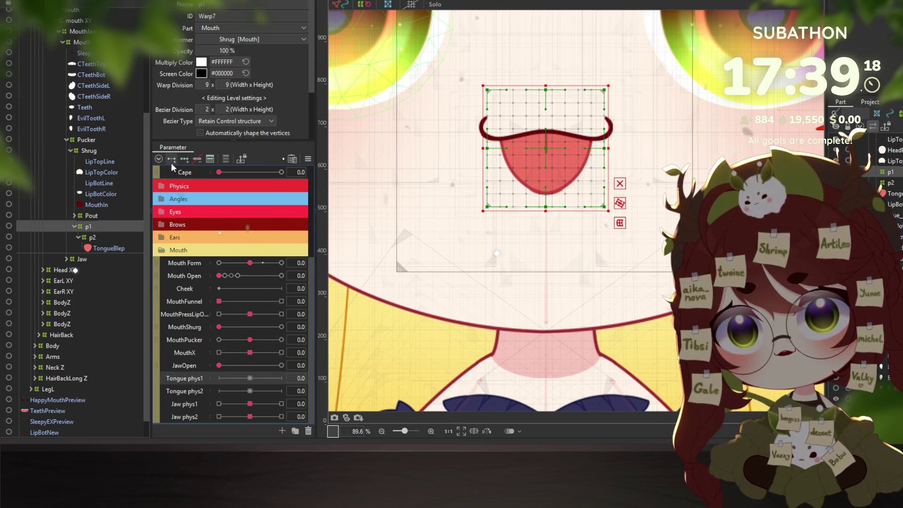
Skew the tongue on p1 at Tongue phys1 -30 with the Deform Brush, mirroring it to 30.
left_click_drag(245, 378, 218, 378)
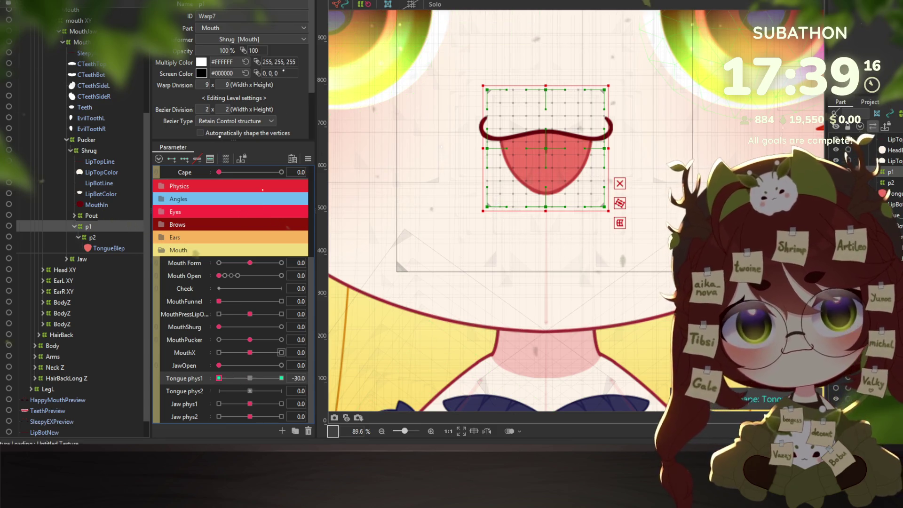
key("b")
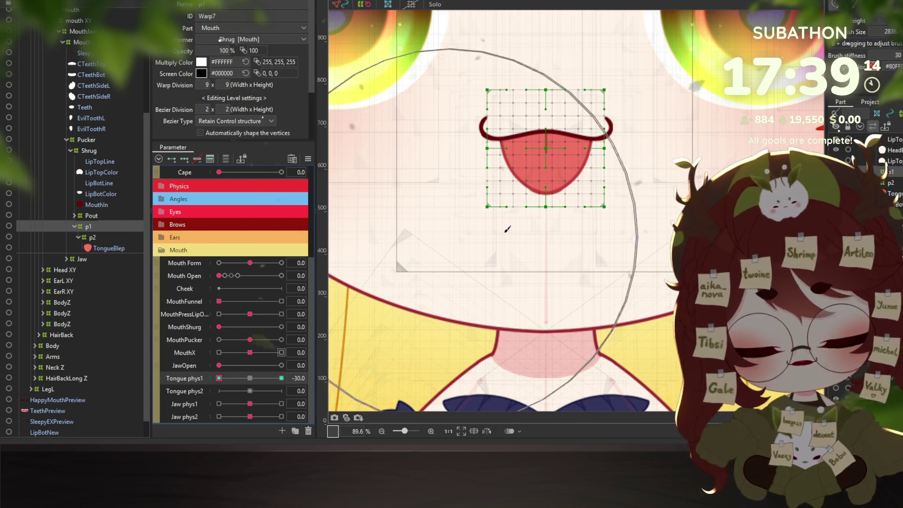
mouse_move(530, 258)
left_mouse_down()
mouse_move(501, 269)
mouse_move(597, 234)
mouse_move(552, 213)
mouse_move(549, 236)
mouse_move(535, 233)
left_mouse_up()
left_click(281, 378)
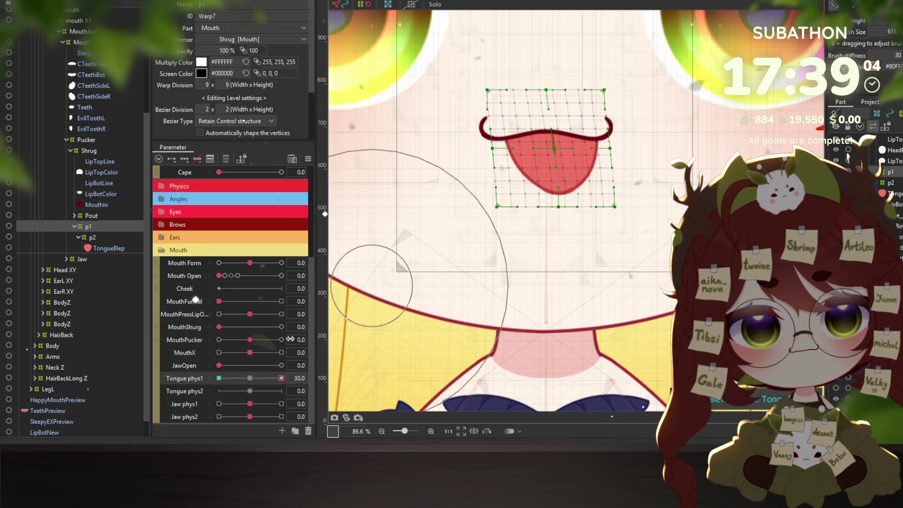
left_click(219, 377)
left_click(308, 158)
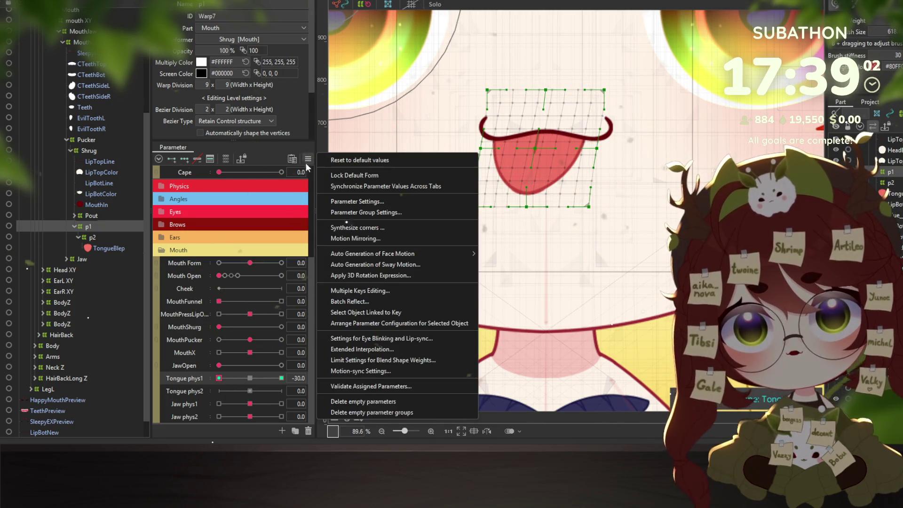
left_click(346, 238)
left_click(441, 294)
left_click(250, 378)
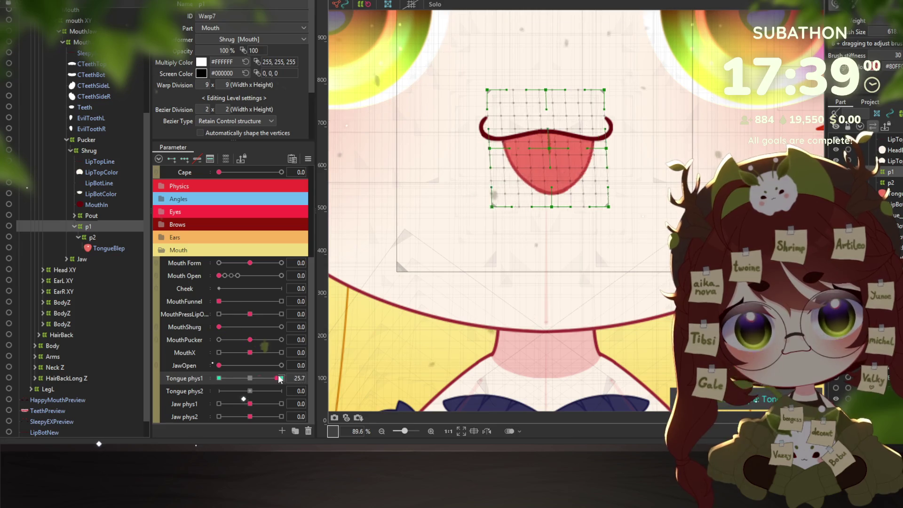
Key p2 on Tongue phys2, bending the tongue up at -30 and down at 30.
left_click(93, 237)
left_click(192, 391)
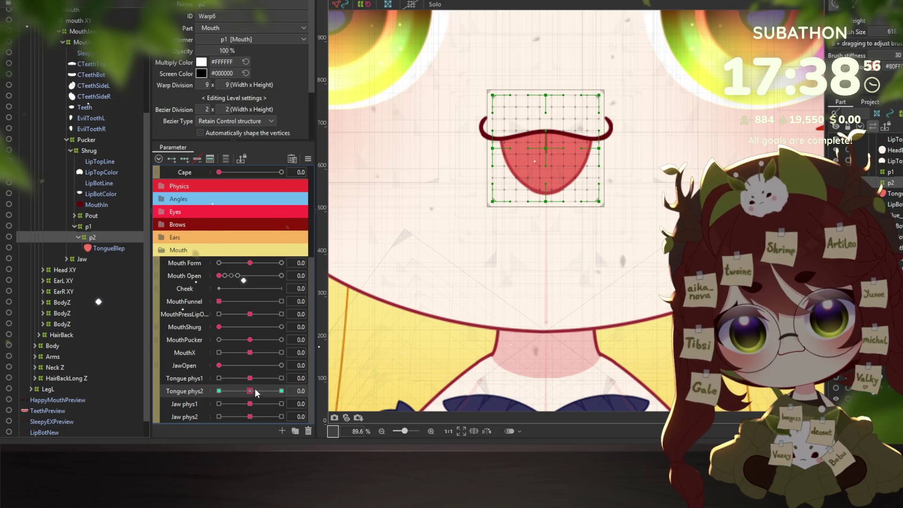
left_click(218, 391)
left_click_drag(549, 231, 544, 226)
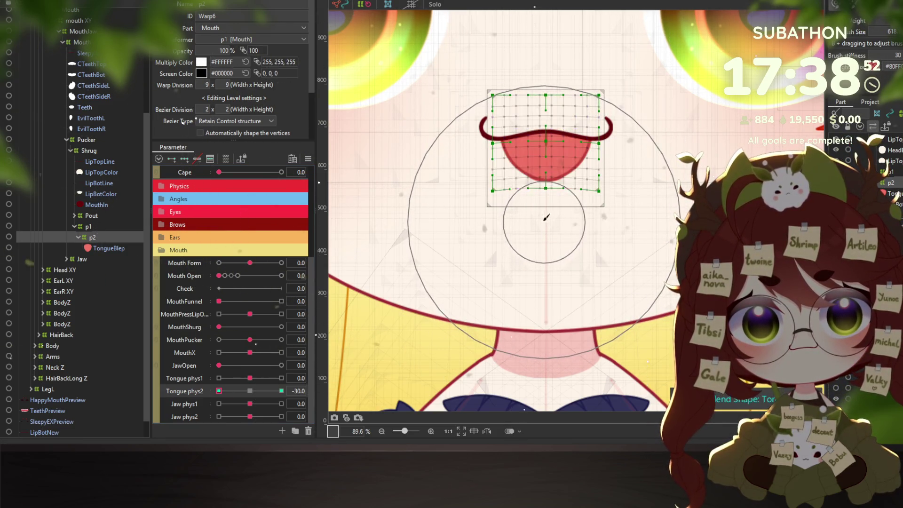
left_click(250, 390)
left_click(281, 391)
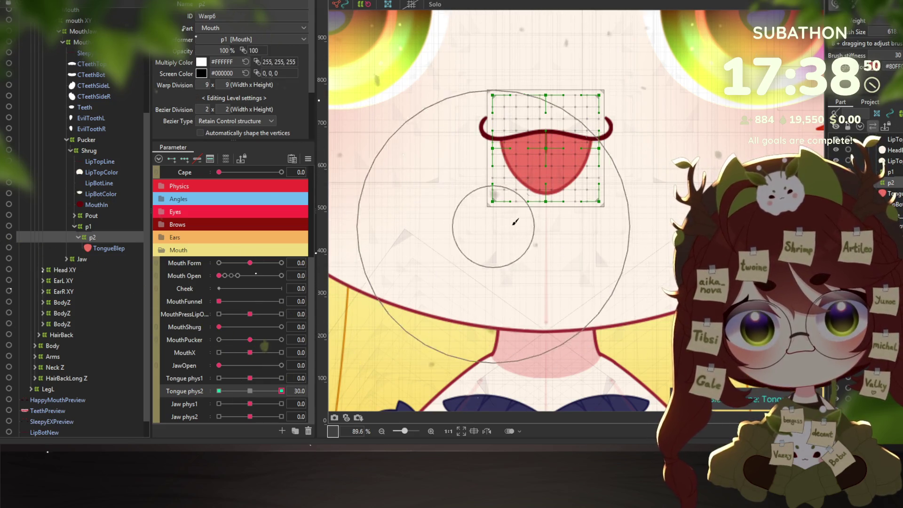
left_click_drag(545, 225, 547, 237)
left_click(250, 391)
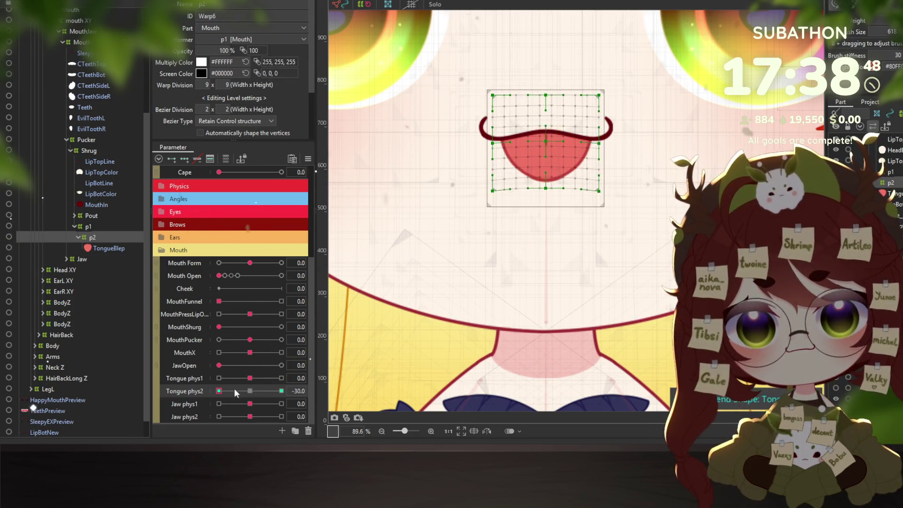
left_click(61, 1)
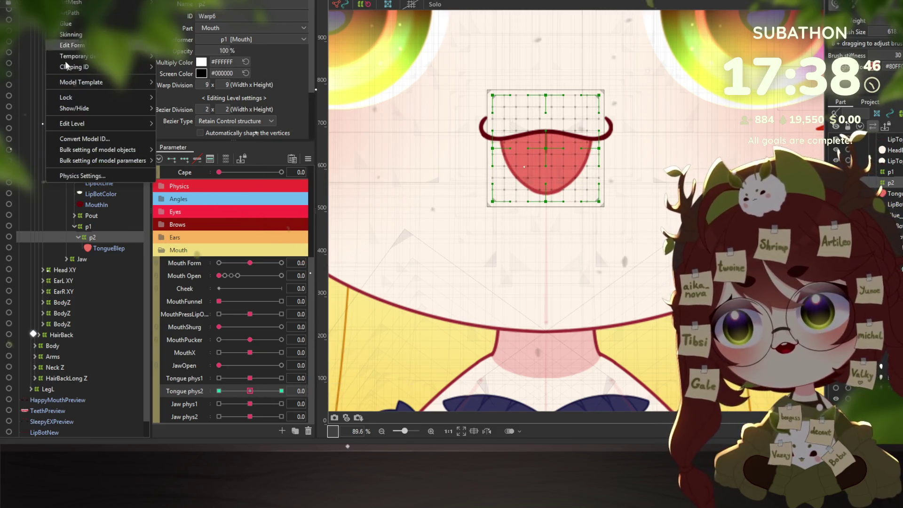
Open Physics Settings and select the Tears group as the template.
left_click(80, 176)
left_click_drag(657, 217, 660, 217)
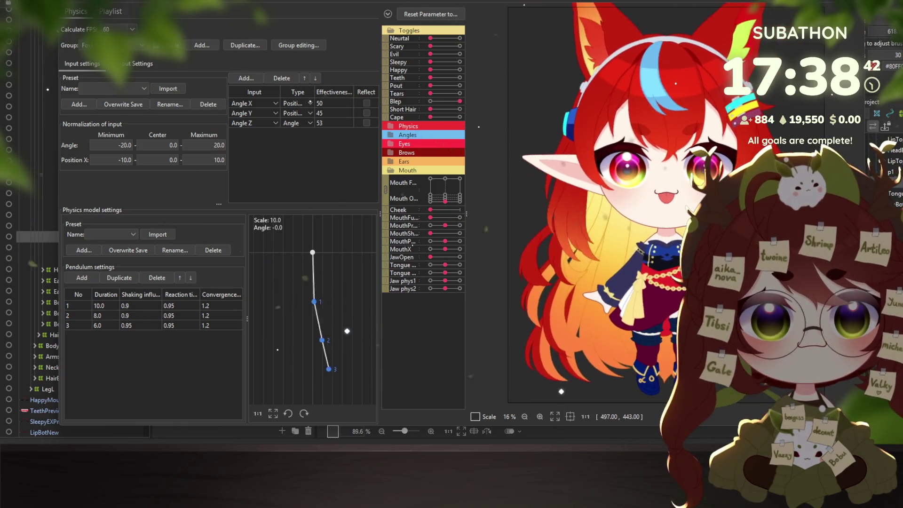
left_click(141, 45)
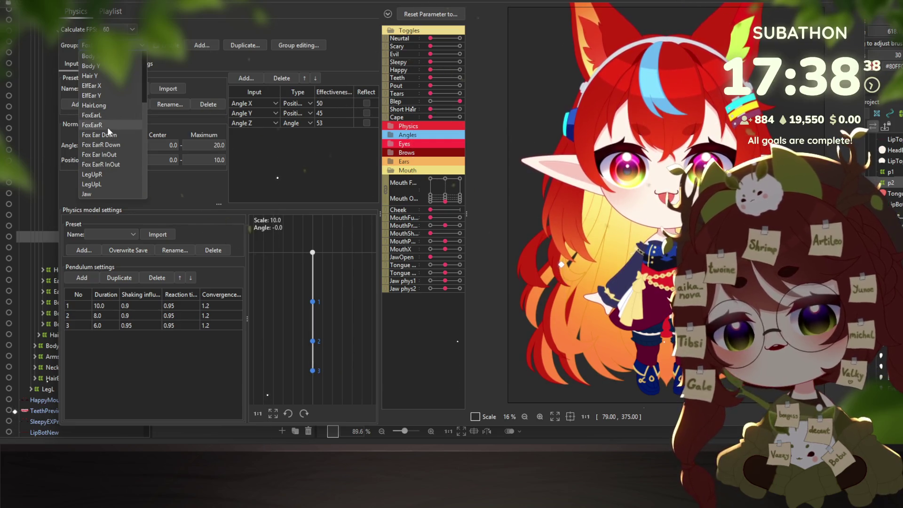
scroll(104, 160, "up", 3)
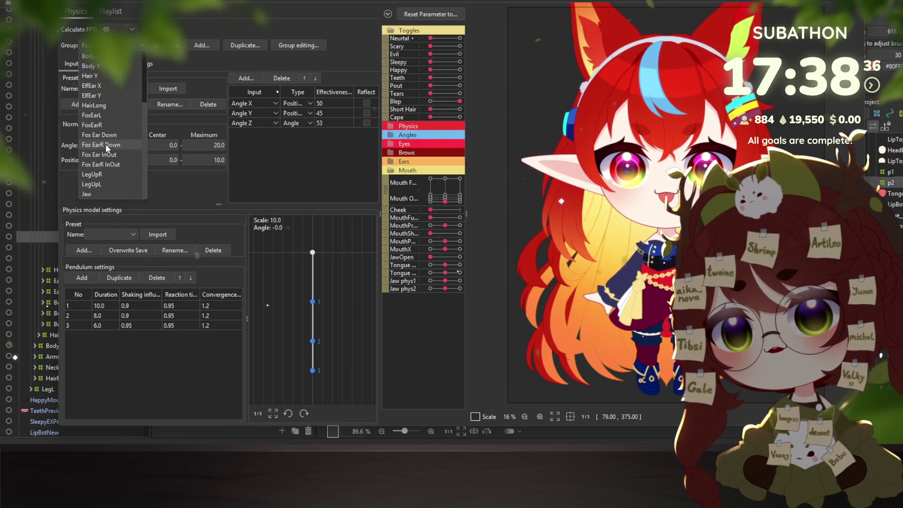
scroll(116, 94, "down", 3)
scroll(116, 169, "up", 3)
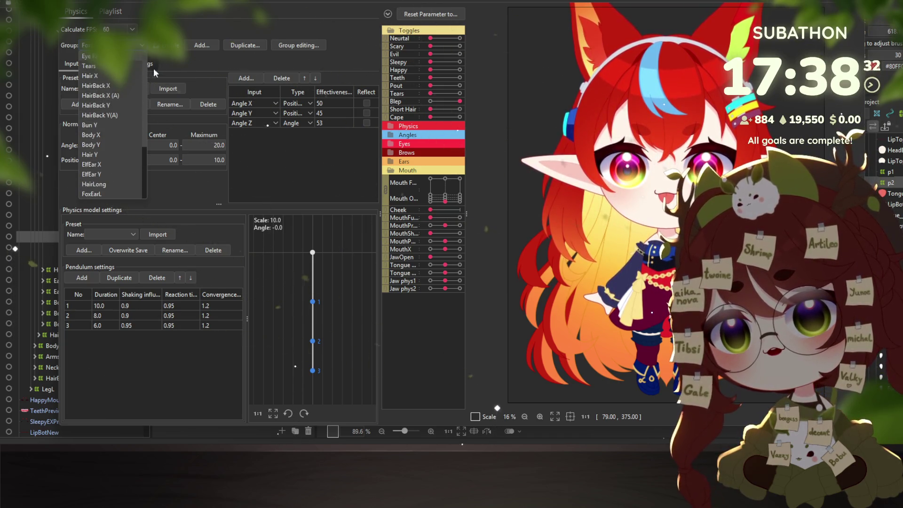
left_click(104, 68)
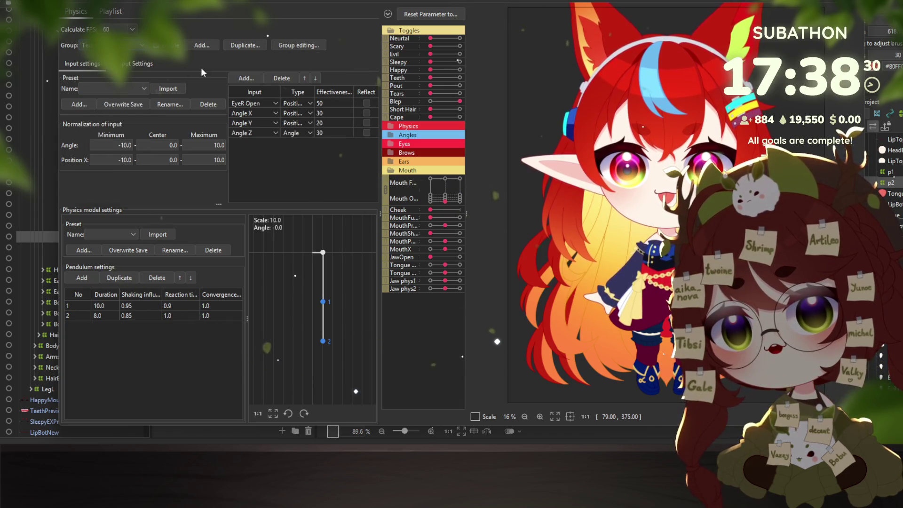
Duplicate the Tears group as a new group named Tongue.
left_click(242, 45)
type("Tog")
key("BackSpace")
type("ngue")
left_click(442, 212)
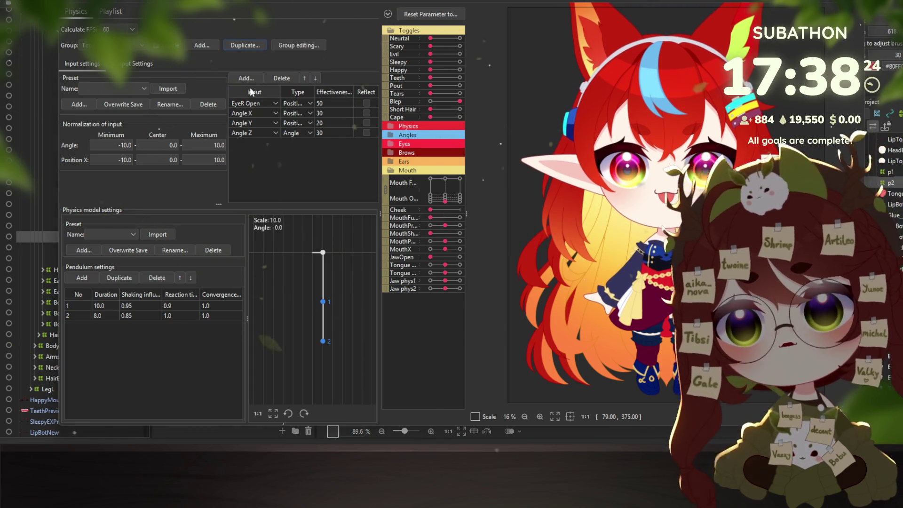
left_click(128, 66)
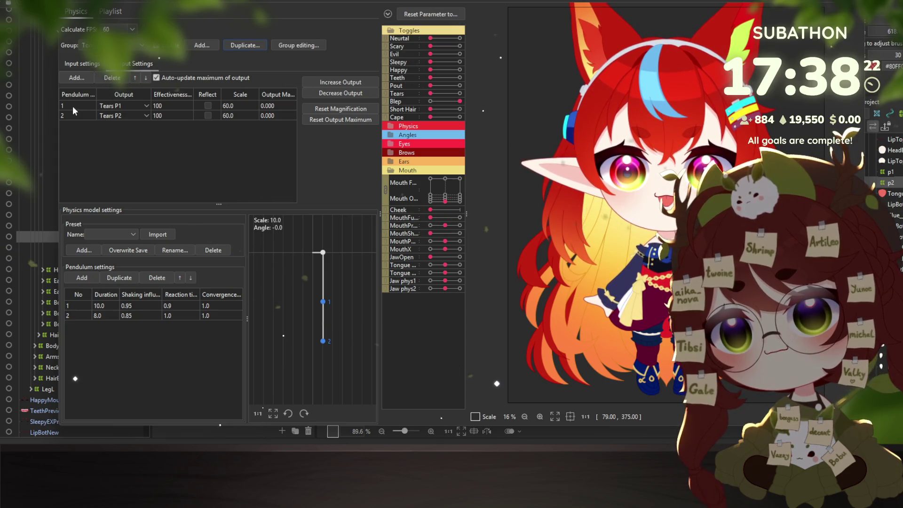
Make Tongue phys1 and Tongue phys2 the outputs, both at scale 30.
left_click(78, 78)
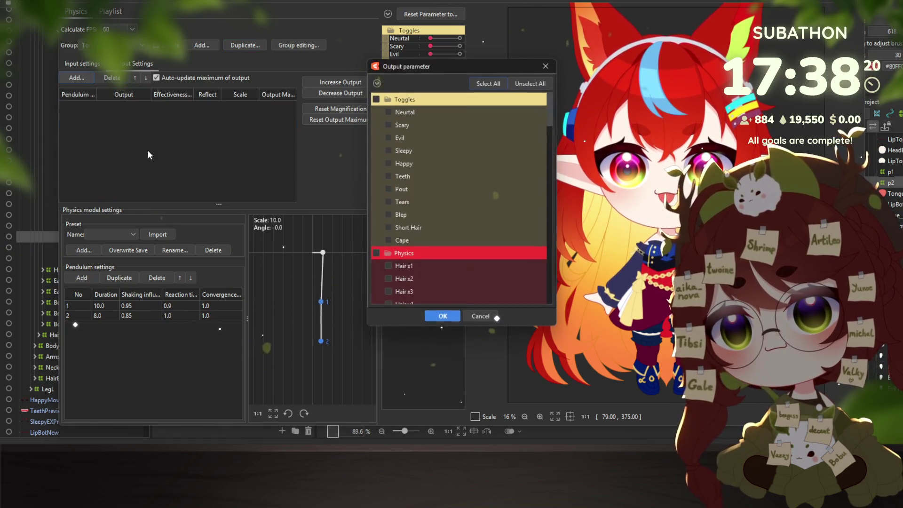
scroll(418, 240, "down", 15)
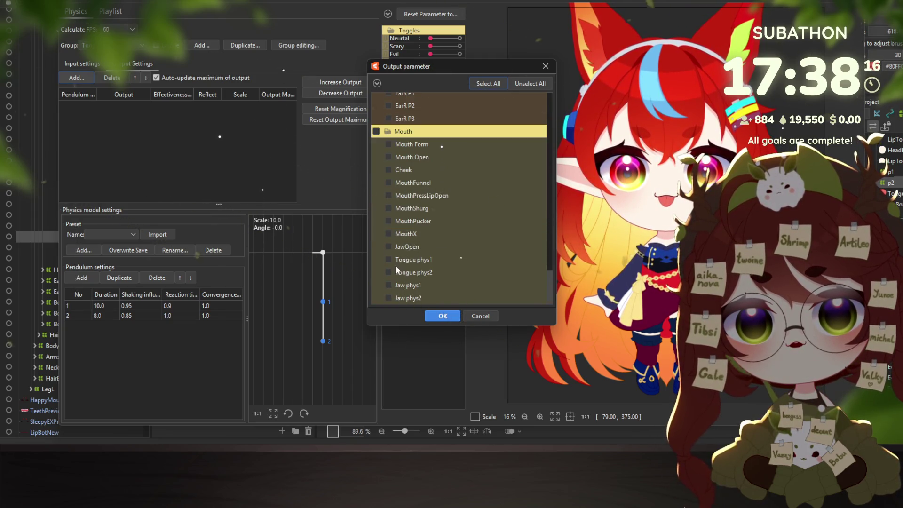
left_click(442, 315)
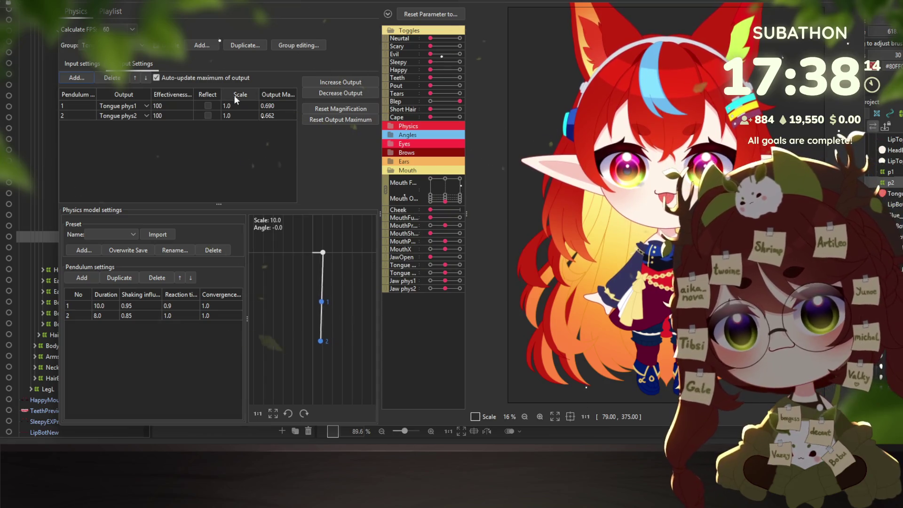
left_click(257, 98)
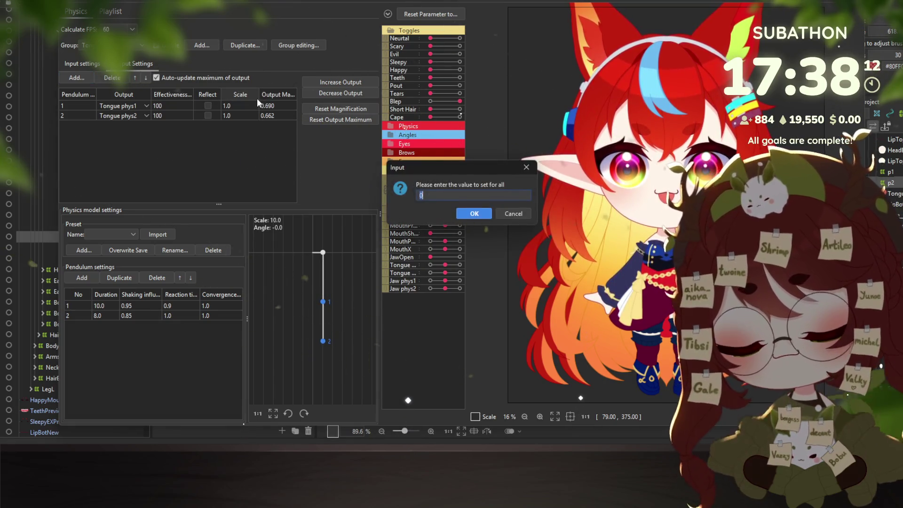
type("30")
key("Return")
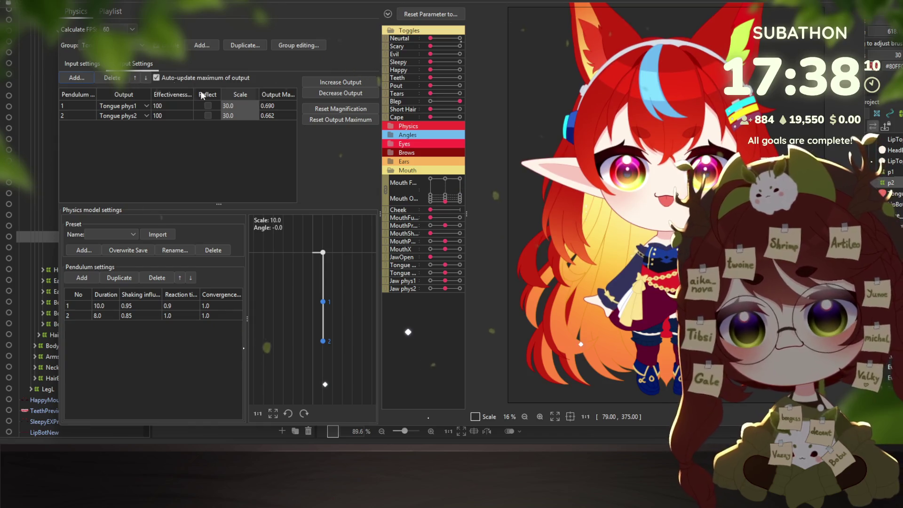
Return to input settings and open the replacement list for the EyeR Open input.
left_click(89, 64)
left_click(270, 114)
left_click(292, 123)
left_click(266, 102)
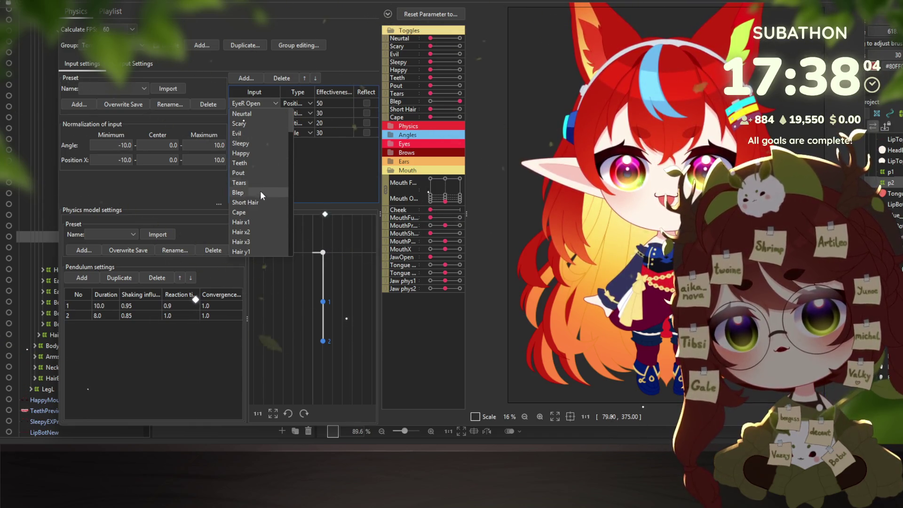
Replace the first tongue physics input, EyeR Open, with Mouth Form.
scroll(261, 197, "down", 1)
scroll(263, 199, "down", 4)
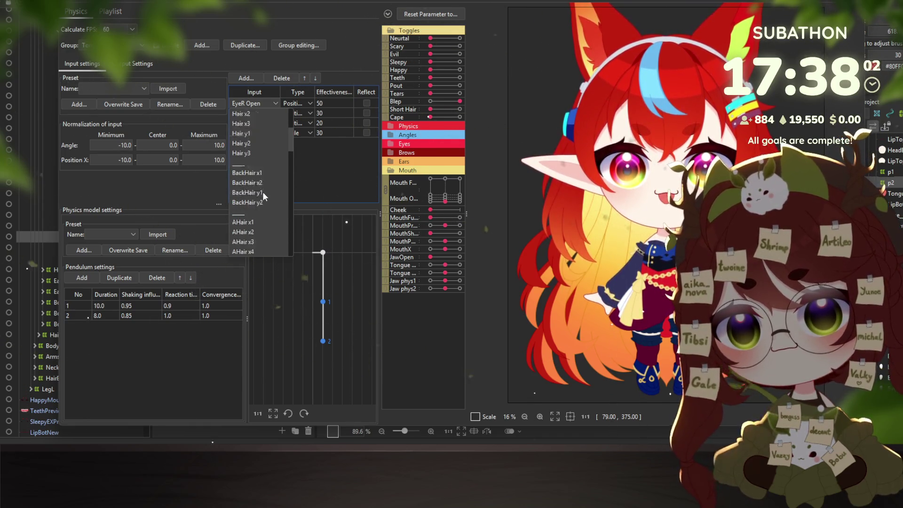
scroll(265, 179, "up", 5)
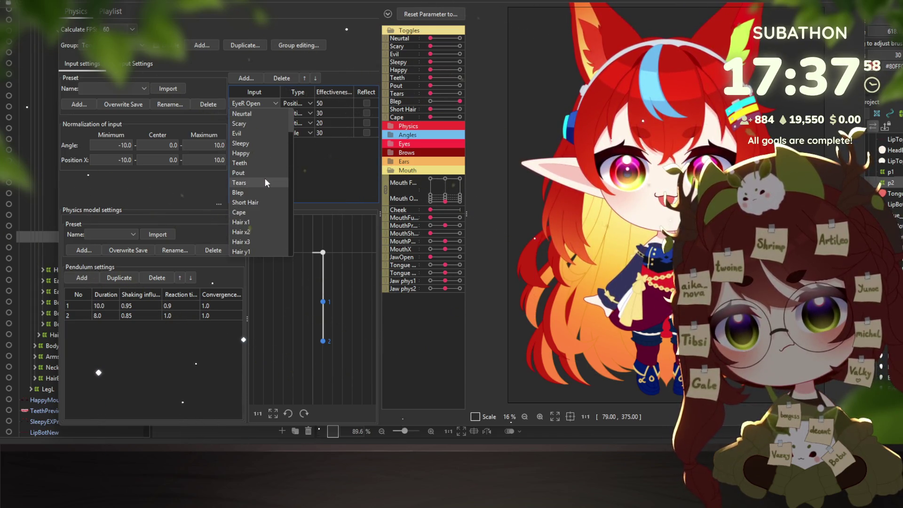
scroll(264, 177, "down", 5)
scroll(265, 178, "down", 6)
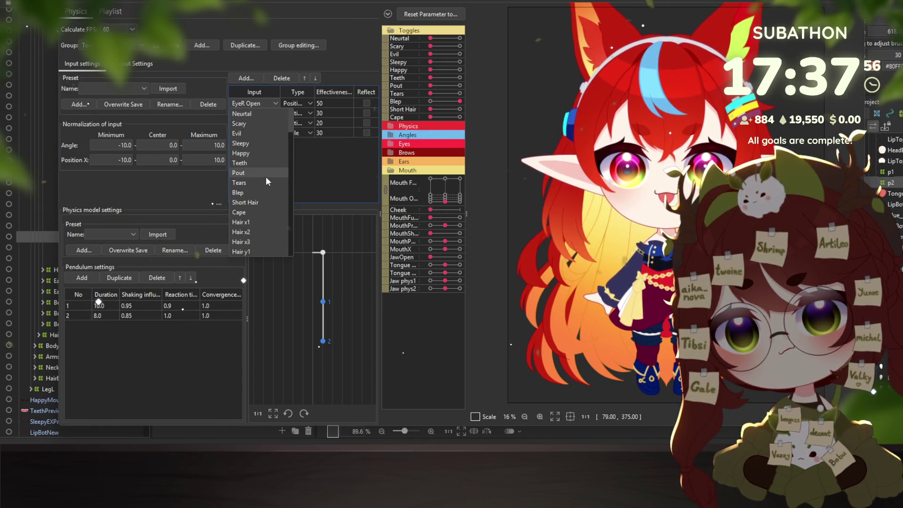
scroll(265, 179, "up", 5)
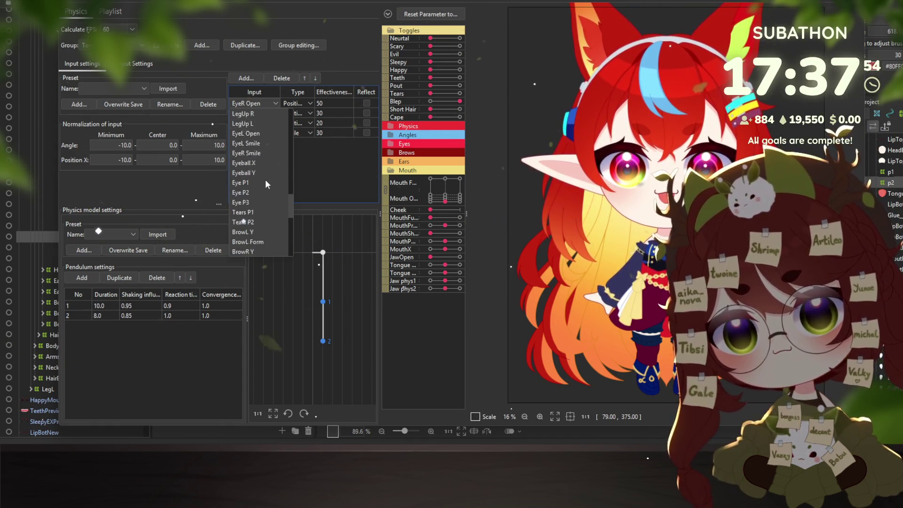
scroll(256, 168, "down", 5)
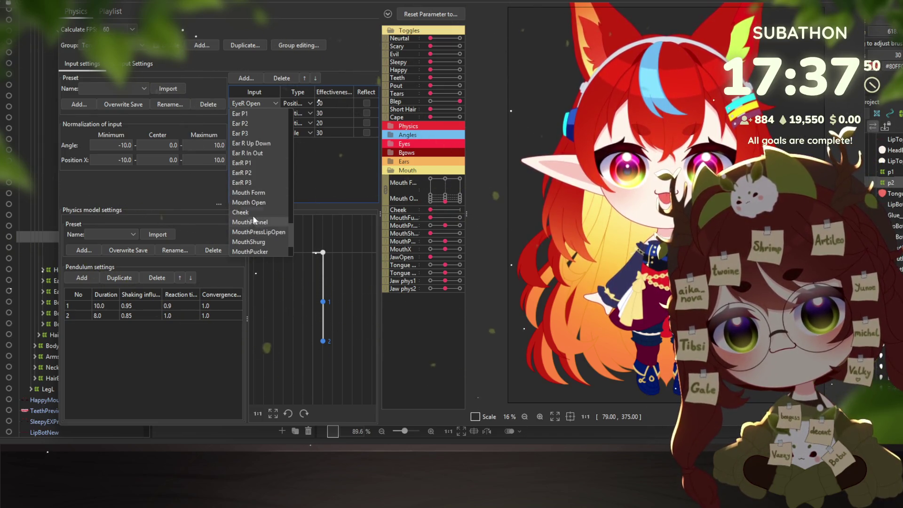
scroll(270, 193, "down", 1)
left_click(264, 193)
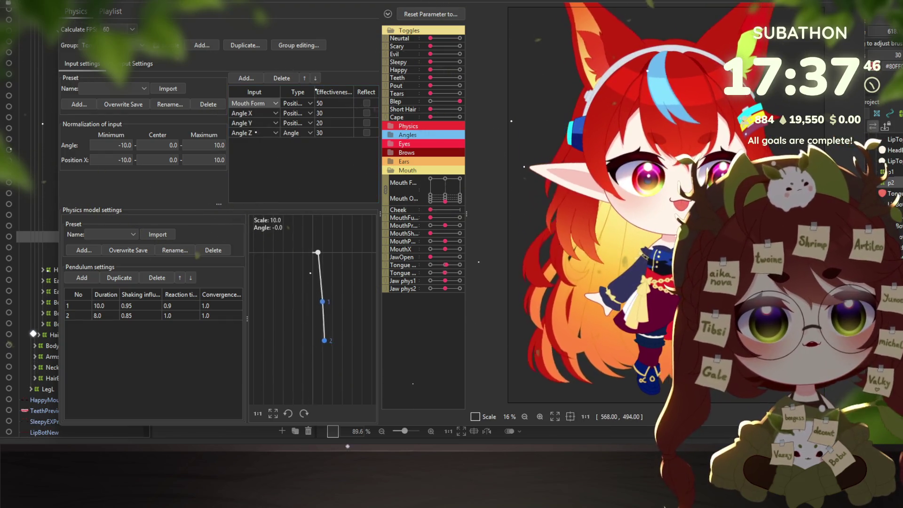
scroll(654, 225, "up", 5)
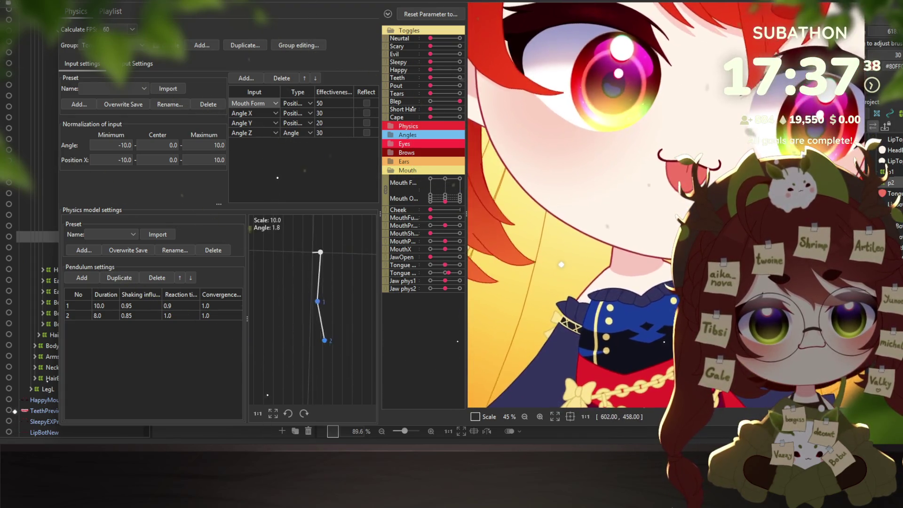
Set both tongue output scales to 100 and sway the model to test.
left_click(123, 66)
double_click(242, 96)
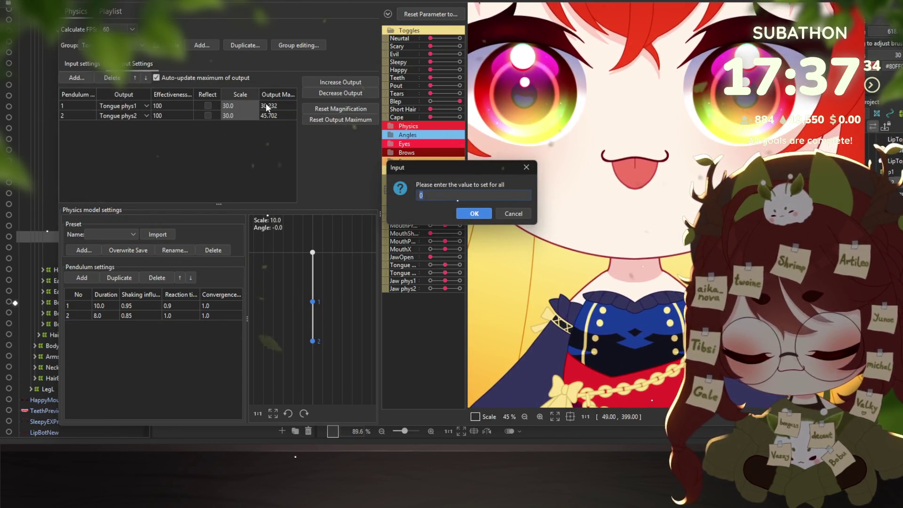
type("100")
key("Return")
left_click_drag(573, 258, 602, 223)
scroll(602, 224, "down", 5)
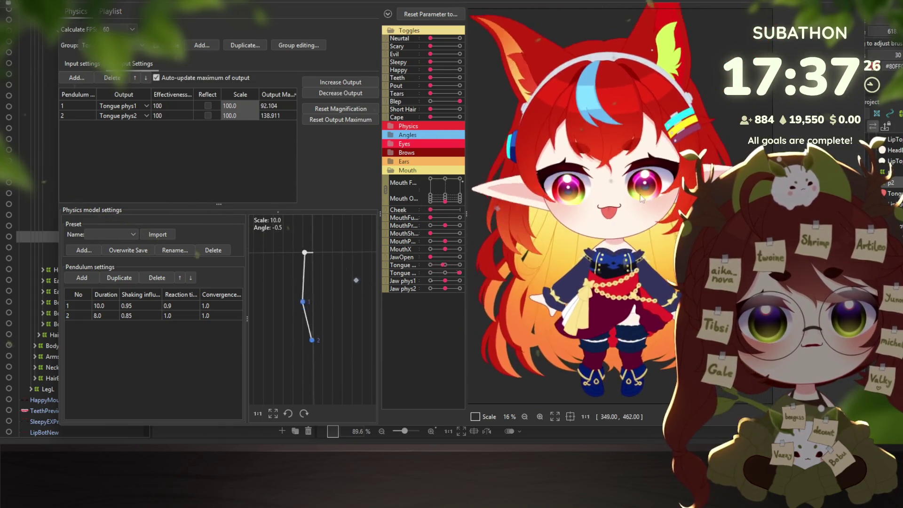
scroll(578, 217, "up", 3)
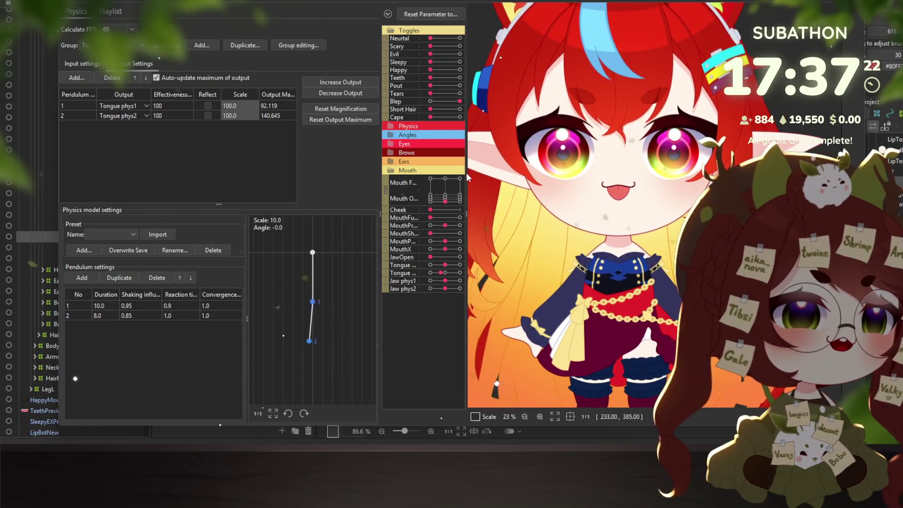
Lower both output scales to 60 via Edit all values, then return to input settings.
left_click(87, 66)
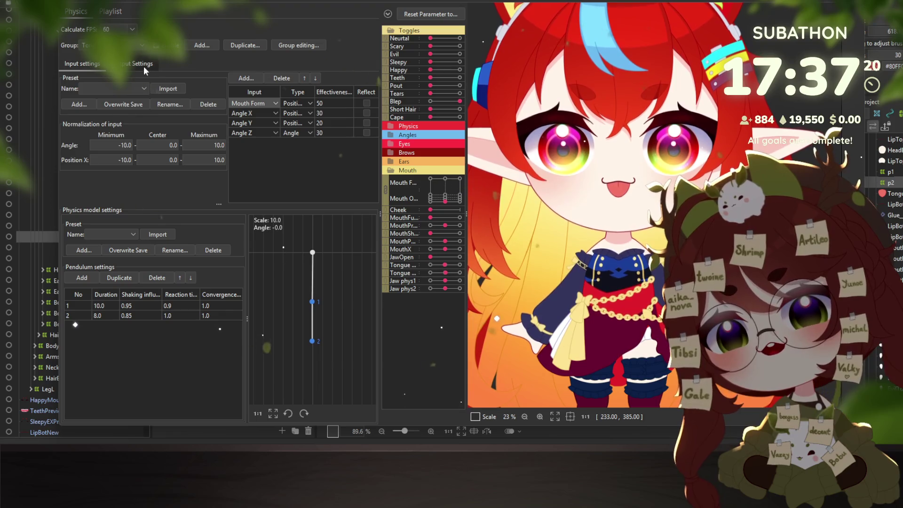
left_click(141, 64)
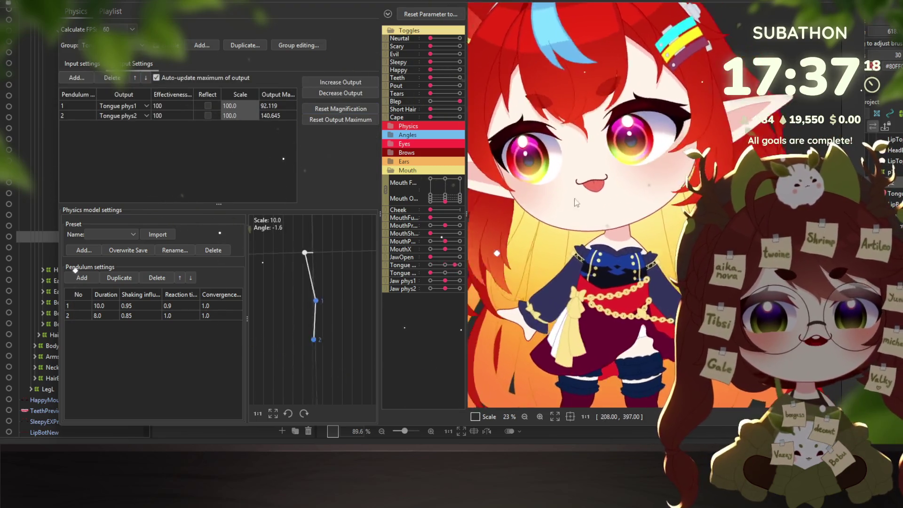
right_click(255, 98)
left_click(267, 104)
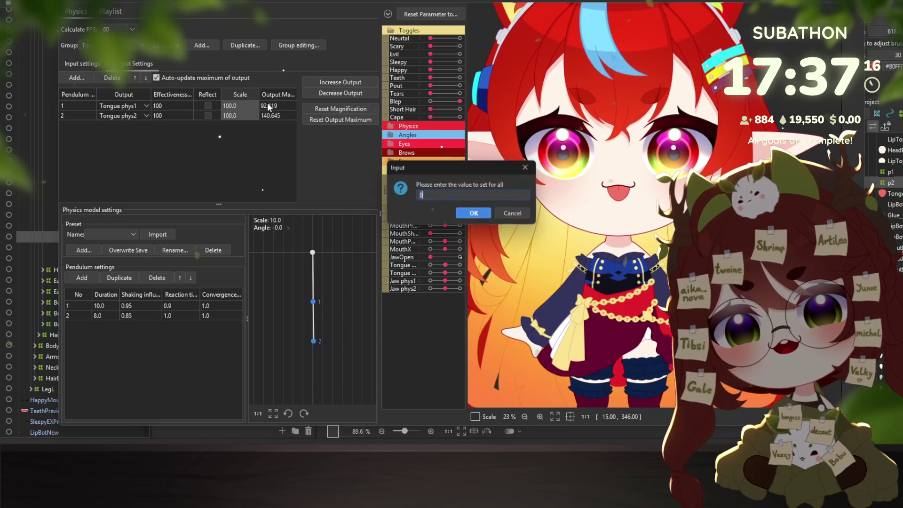
type("60")
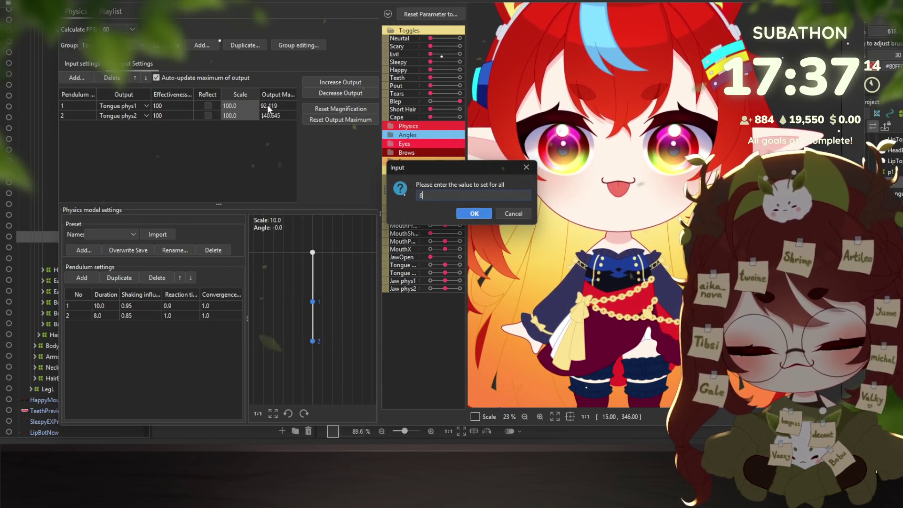
key("Return")
scroll(603, 205, "down", 3)
scroll(602, 204, "up", 5)
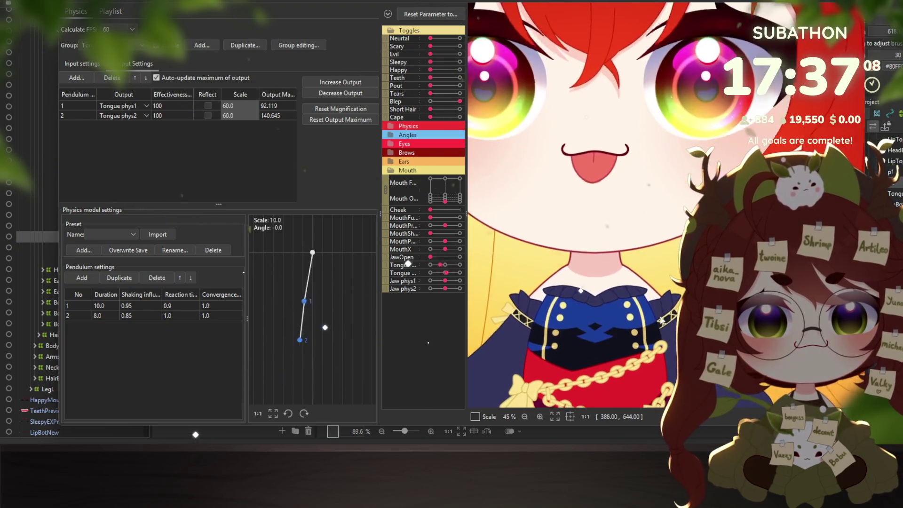
scroll(589, 238, "down", 2)
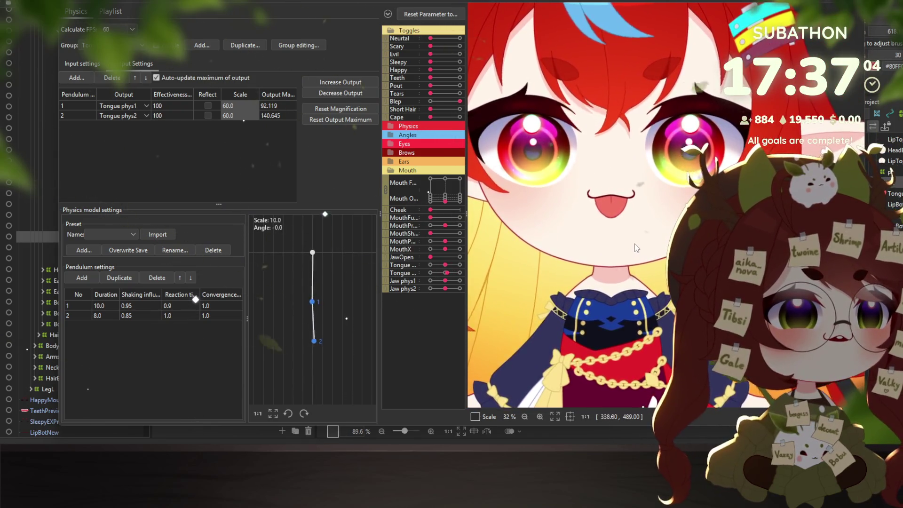
scroll(634, 244, "down", 2)
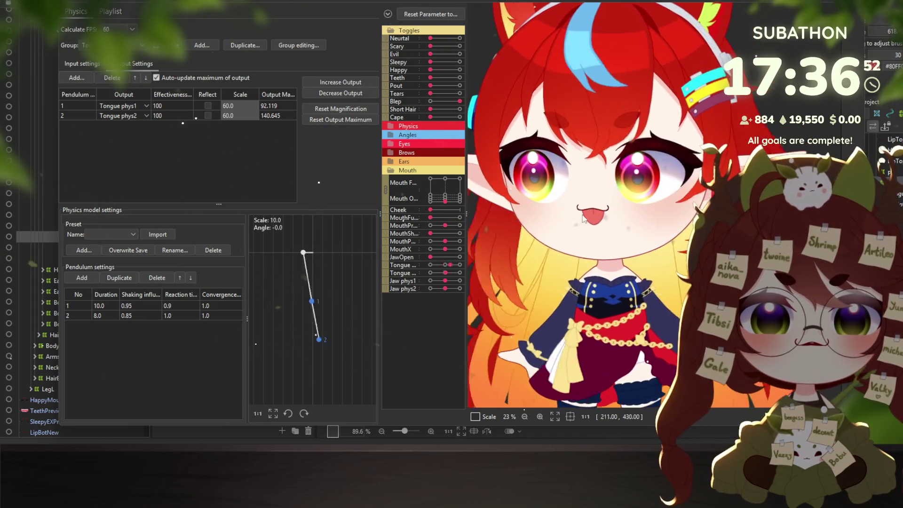
left_click(76, 60)
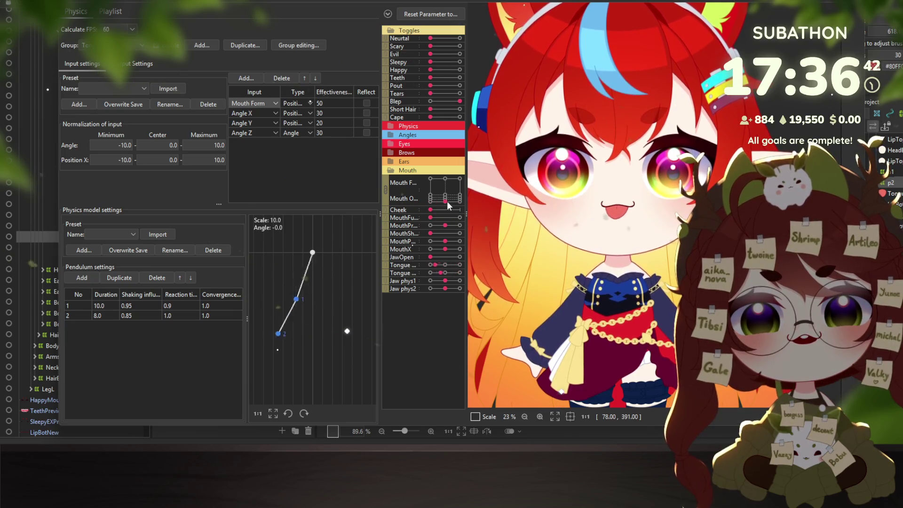
Set Mouth Form effectiveness to 5 and Angle X to 50, then drag the model to test.
left_click(331, 113)
double_click(333, 102)
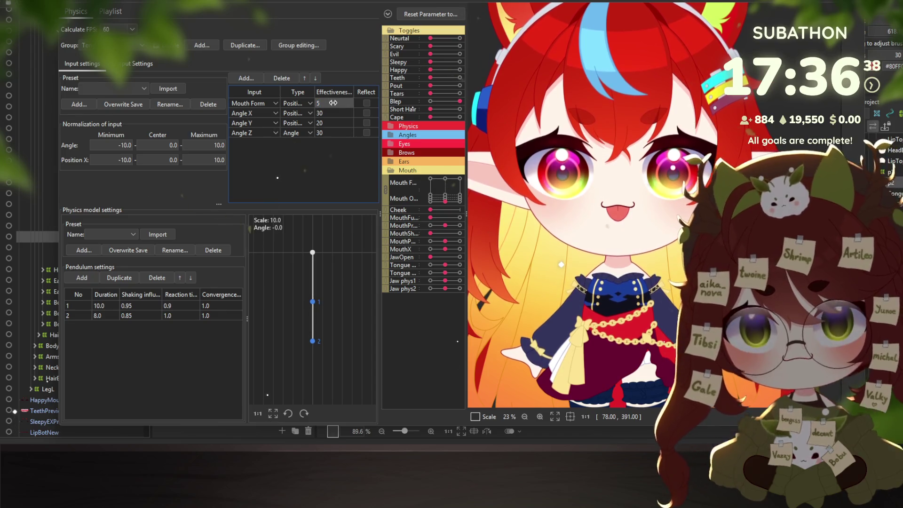
type("5")
double_click(337, 113)
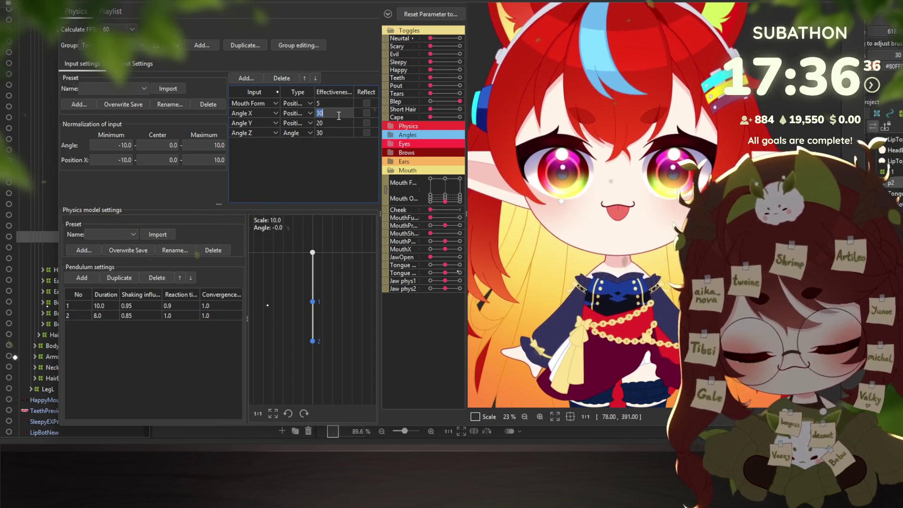
type("50")
key("Return")
left_click_drag(651, 271, 540, 224)
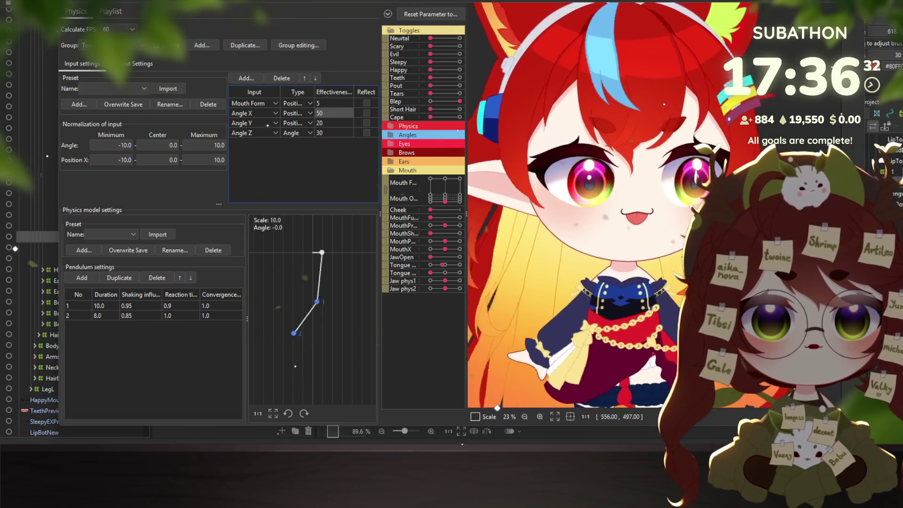
mouse_move(447, 204)
left_mouse_down()
mouse_move(412, 199)
mouse_move(469, 202)
mouse_move(383, 202)
mouse_move(442, 202)
left_mouse_up()
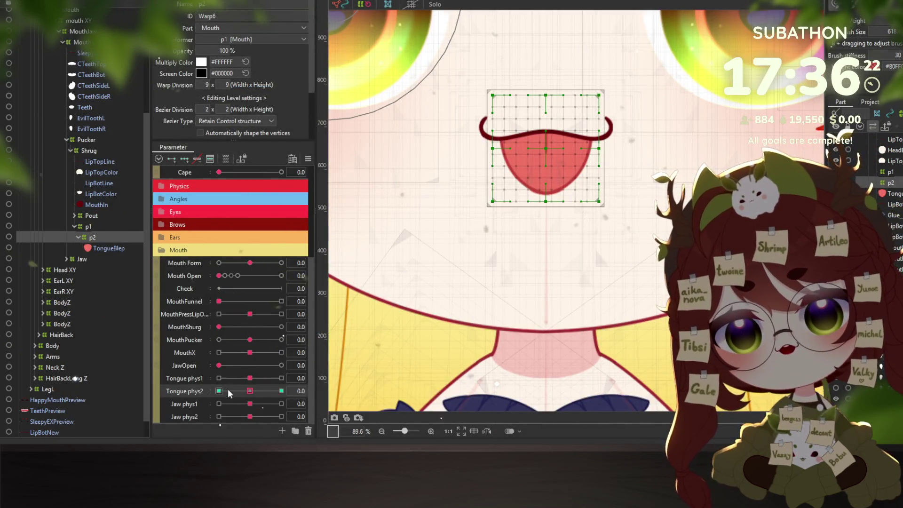
Replicate the Tongue phys1 and Tongue phys2 parameters, then select deformers p1 and p2.
right_click(181, 382)
scroll(188, 389, "down", 1)
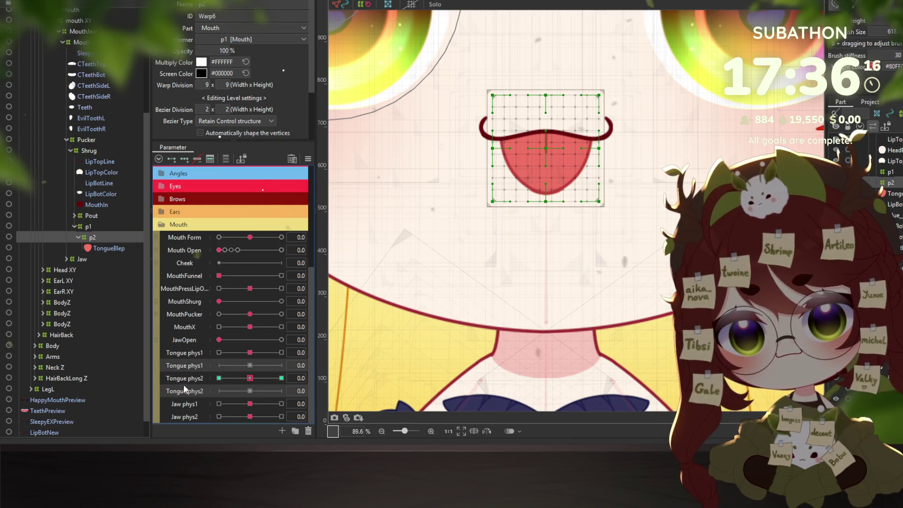
right_click(186, 365)
left_click(175, 364)
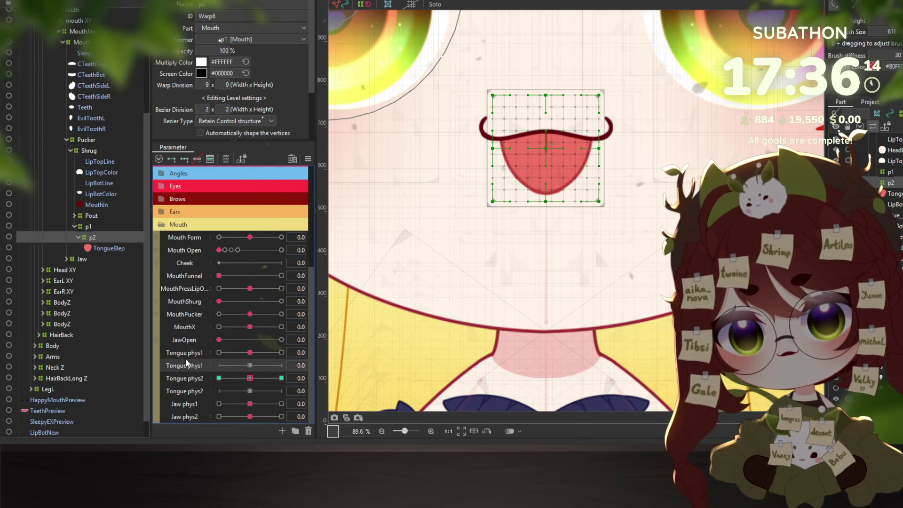
left_click(88, 226, "ctrl")
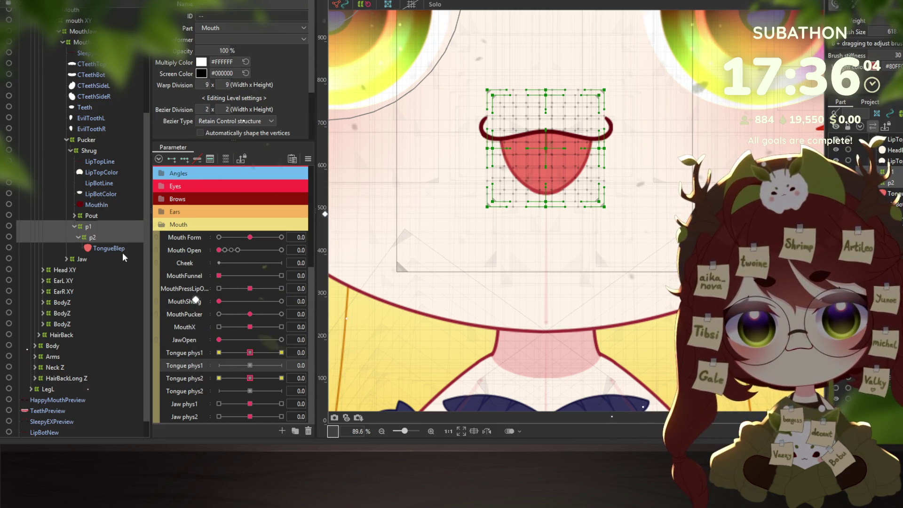
Wrap the p2 tongue warp deformer in a new parent warp deformer p3.
left_click(93, 238)
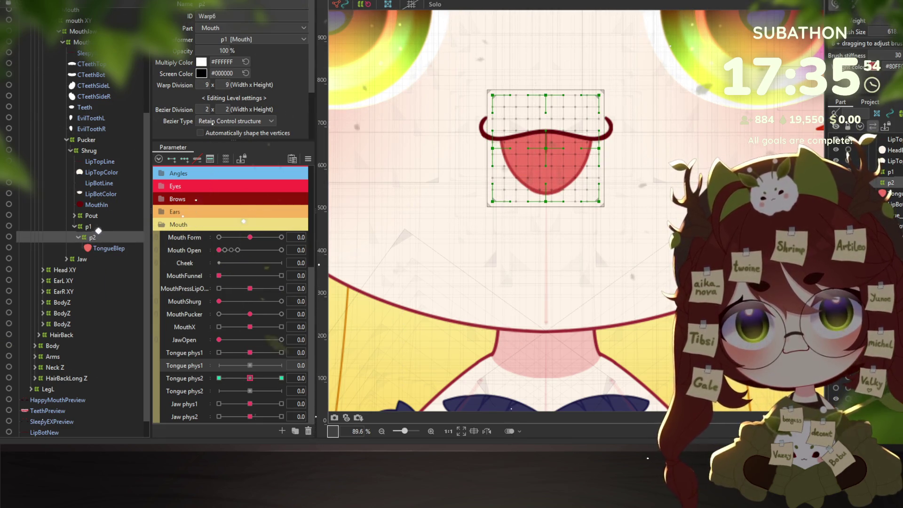
key("ctrl+w")
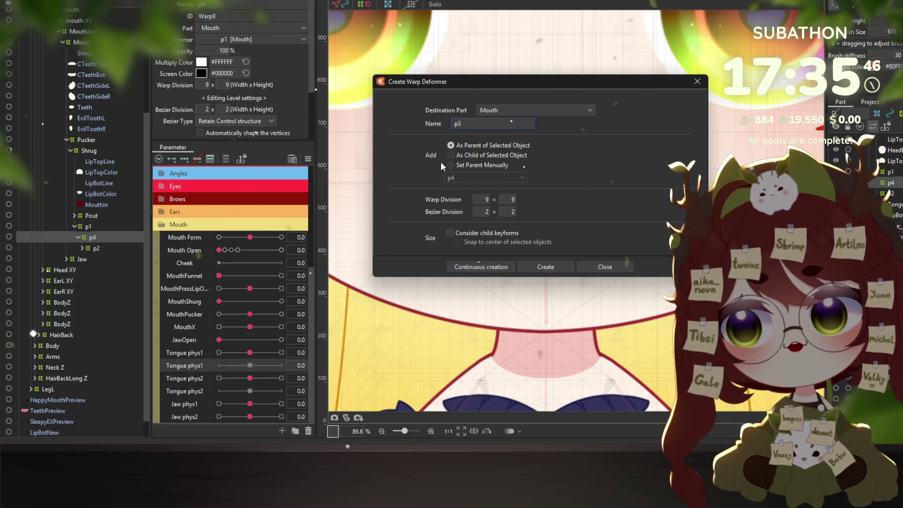
left_click(544, 266)
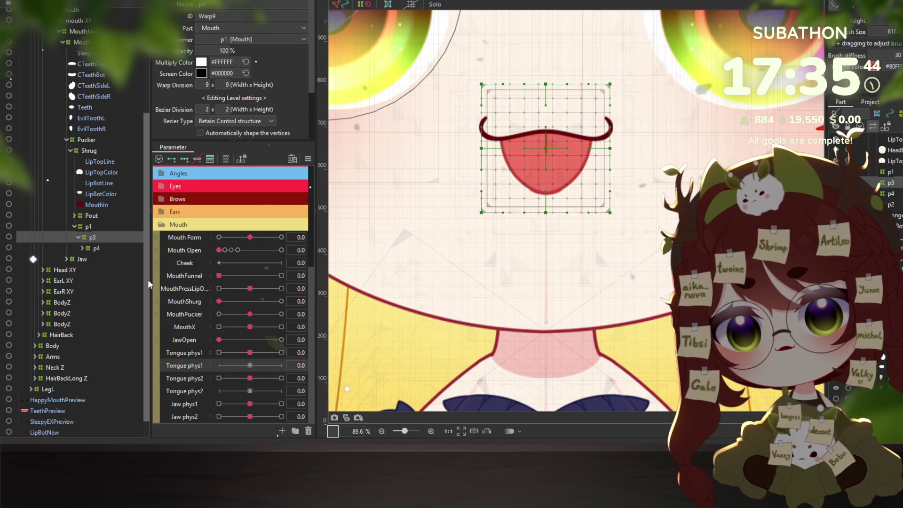
left_click(94, 228)
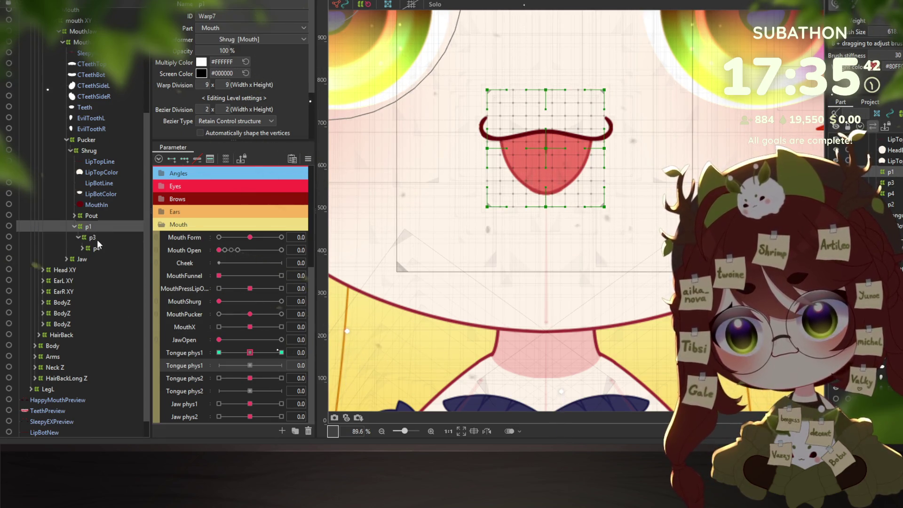
right_click(89, 227)
right_click(94, 228)
right_click(96, 229)
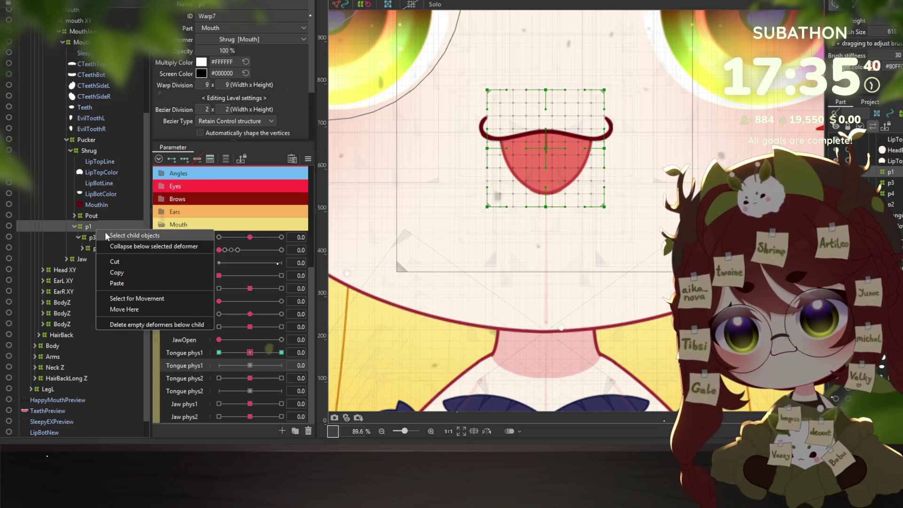
left_click(106, 236)
left_click(100, 237)
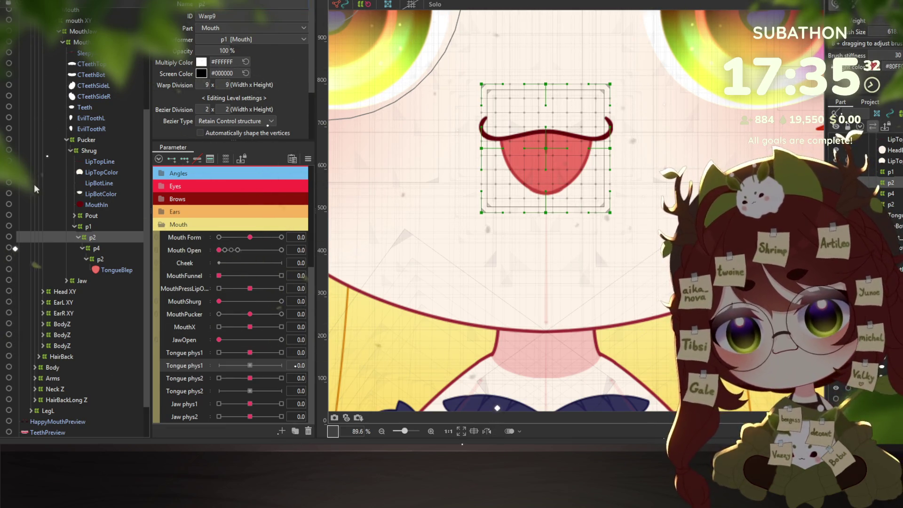
Select the new p4 warp deformer and the p2 tongue deformer nested under it.
left_click(99, 248)
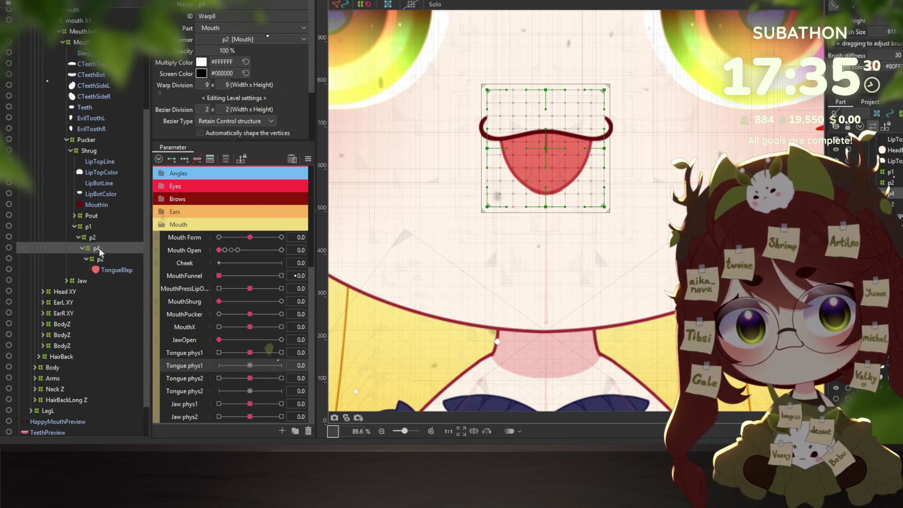
left_click(101, 259)
left_click(99, 248)
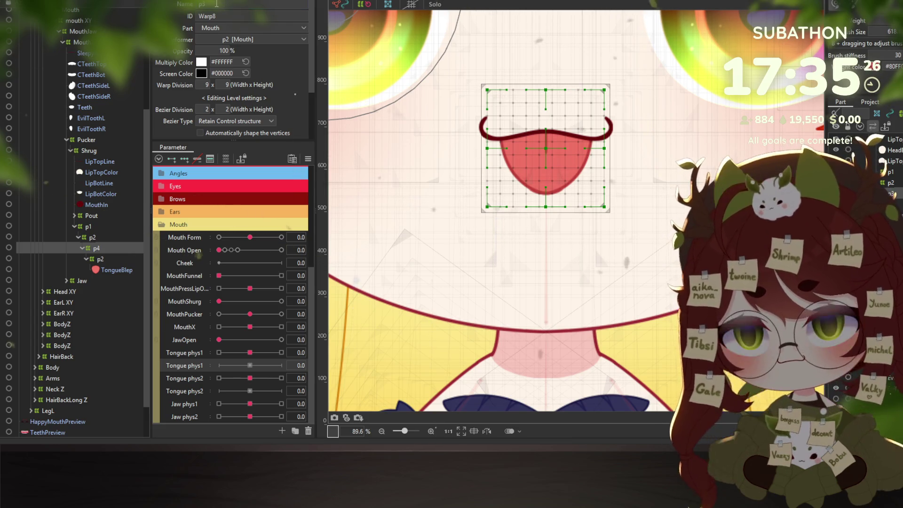
left_click(100, 261)
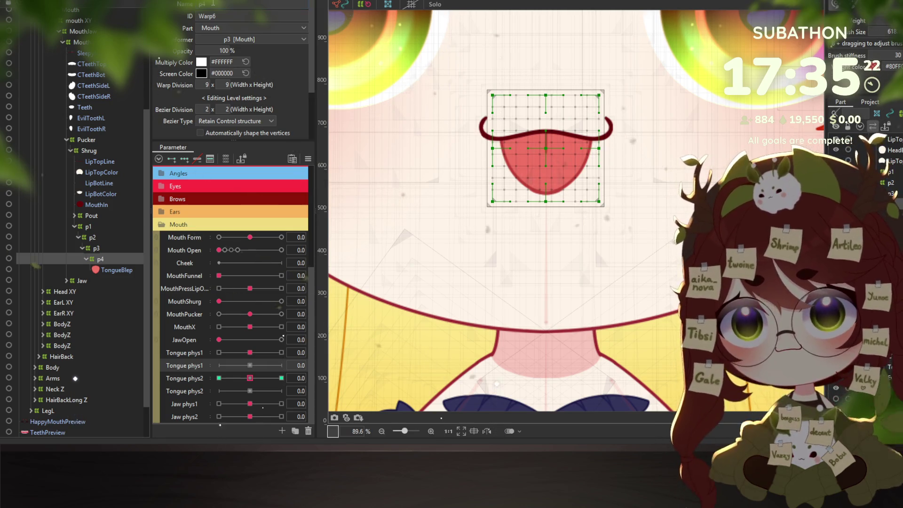
Key deformers p1–p4 to Tongue phys1 and phys2, then select p1 with Tongue phys1.
left_click(87, 230, "shift")
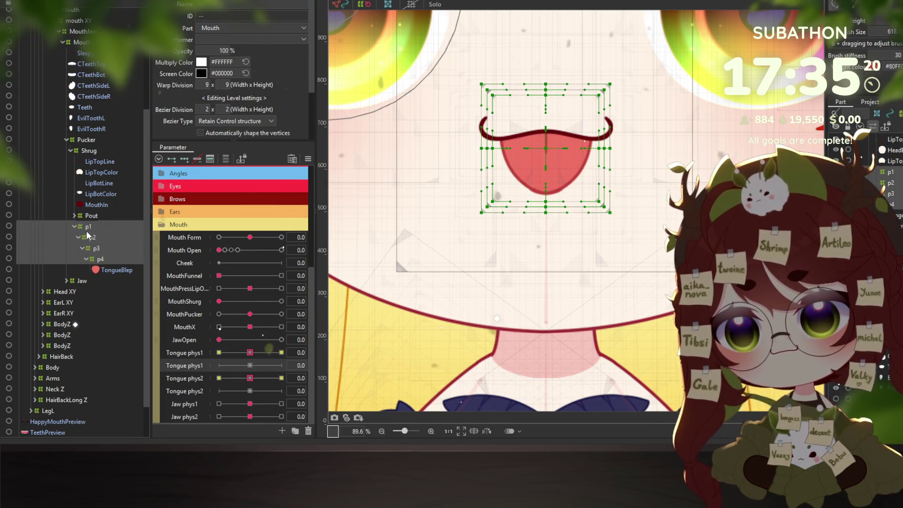
left_click(193, 354)
left_click(196, 376, "ctrl")
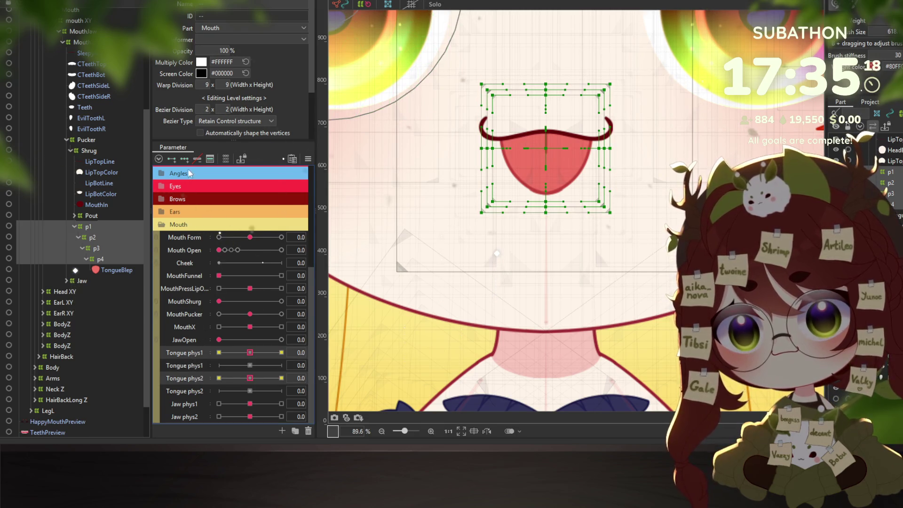
left_click(88, 227)
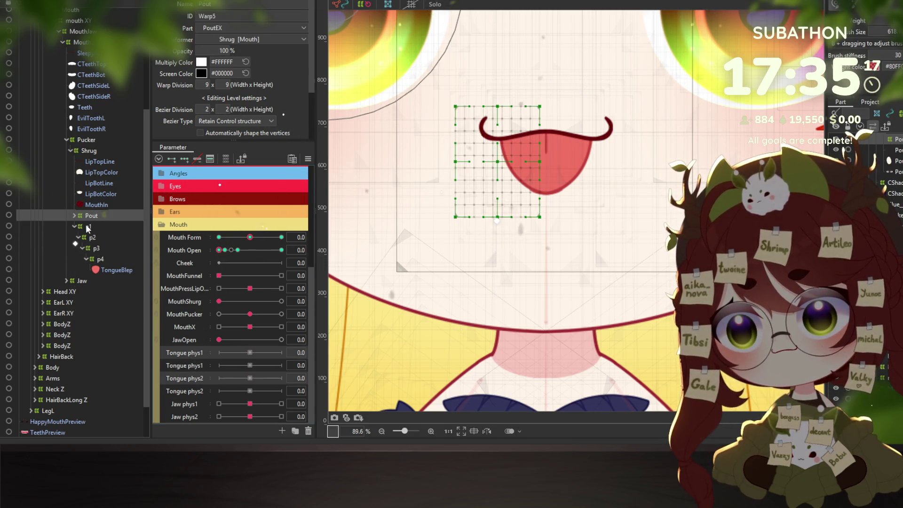
left_click(192, 356)
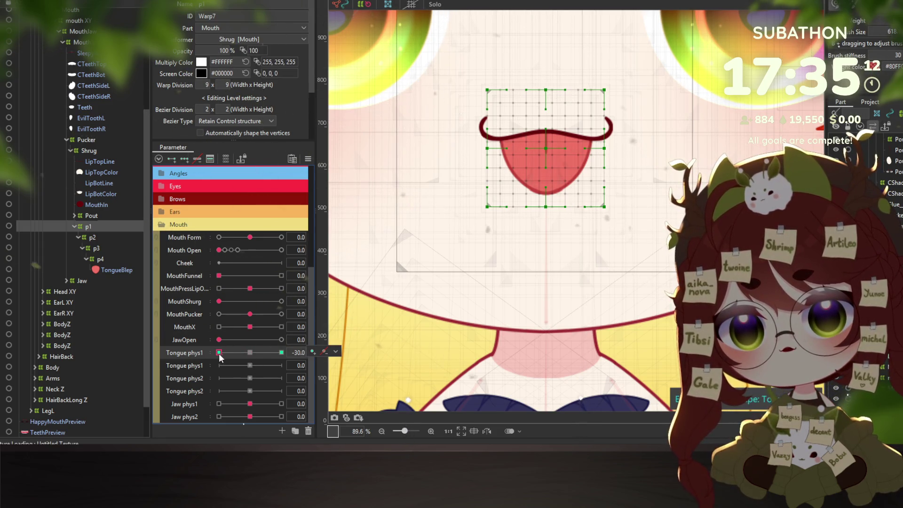
Skew p1's warp mesh at the Tongue phys1 extreme and mirror it to the opposite key.
left_click_drag(543, 221, 533, 223)
left_click(307, 159)
left_click(374, 241)
left_click(439, 296)
left_click(250, 352)
left_click(250, 353)
Shape p2 at the second Tongue phys1's -30 and 30 keys.
left_click(92, 237)
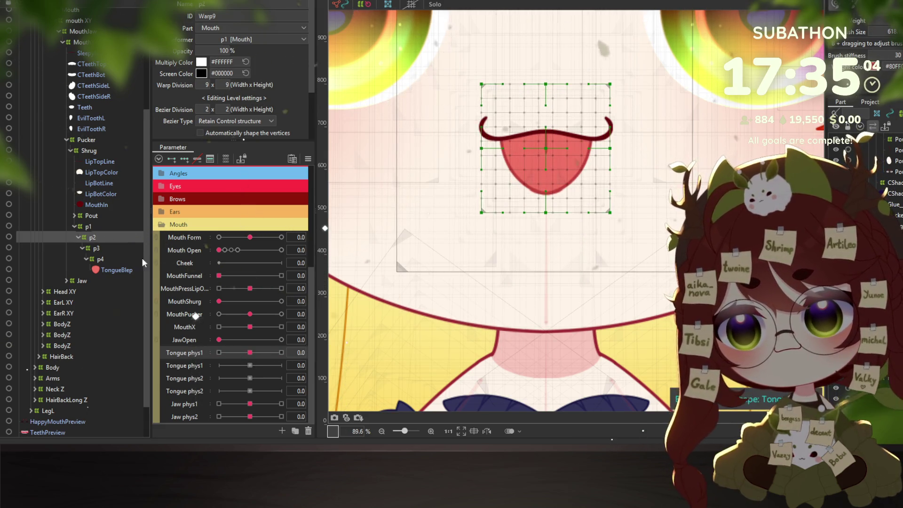
left_click(197, 362)
left_click_drag(250, 365, 219, 365)
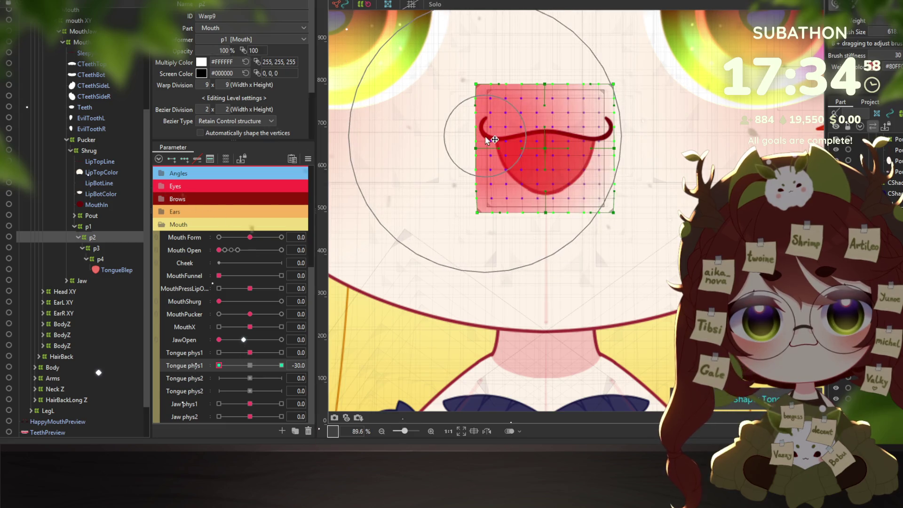
left_click(281, 365)
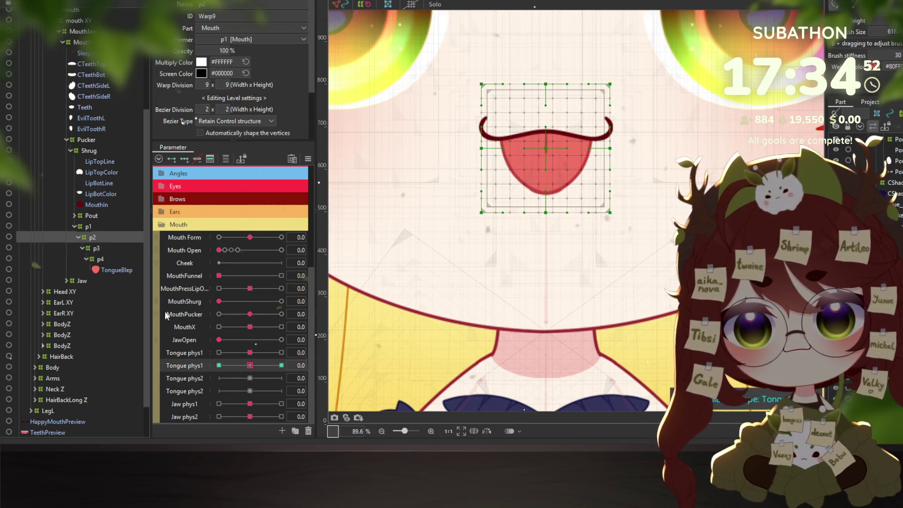
Push p3's warp mesh up on Tongue phys2 to shorten the tongue.
key("Down")
left_click(192, 379)
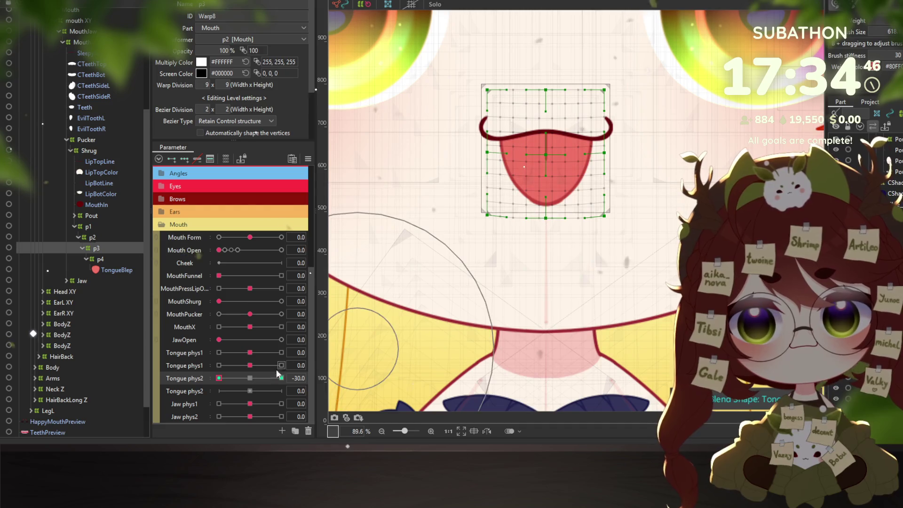
left_click_drag(538, 238, 549, 247)
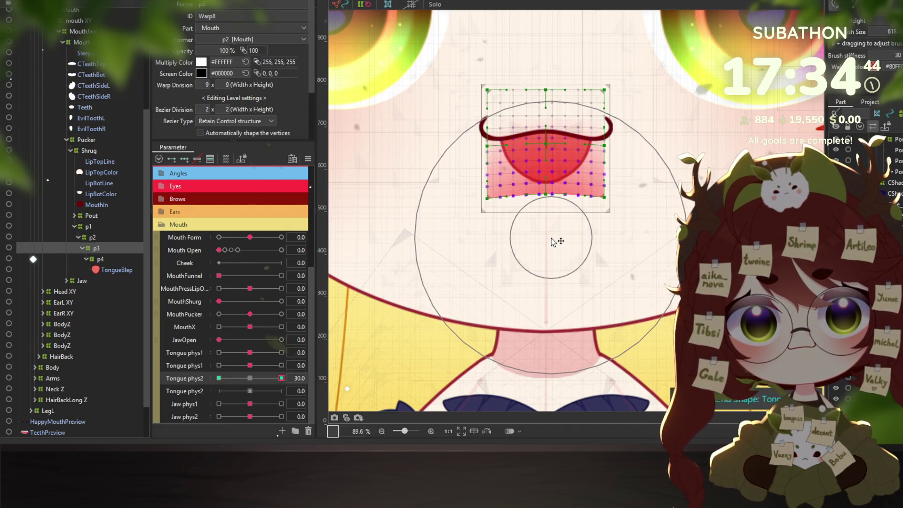
left_click(249, 378)
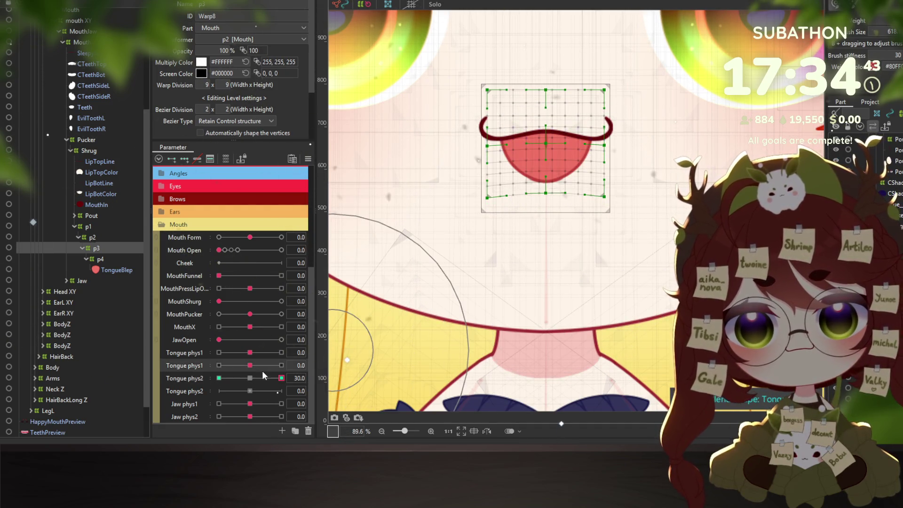
Curl the p4 warp mesh at the Tongue phys2 30 key and preview the bend.
left_click(100, 261)
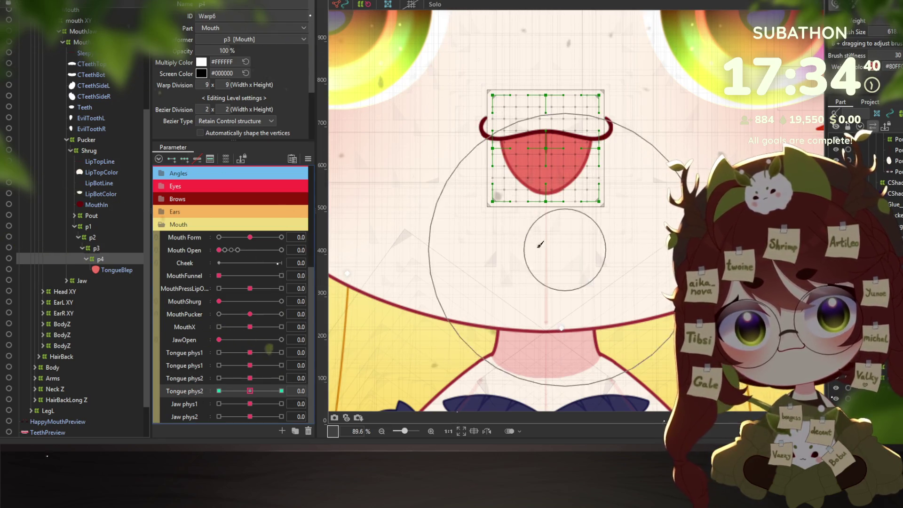
key("ctrl+a")
left_click_drag(472, 100, 651, 102)
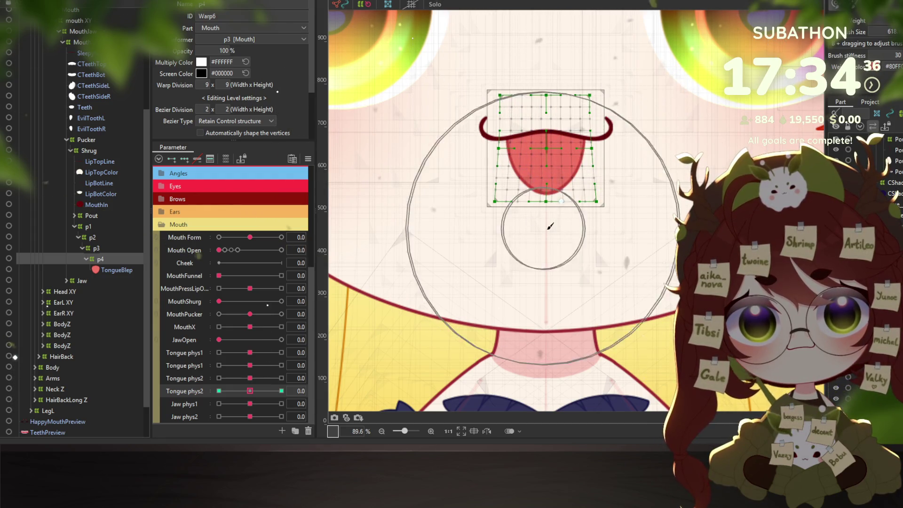
key("ctrl+a")
key("Right")
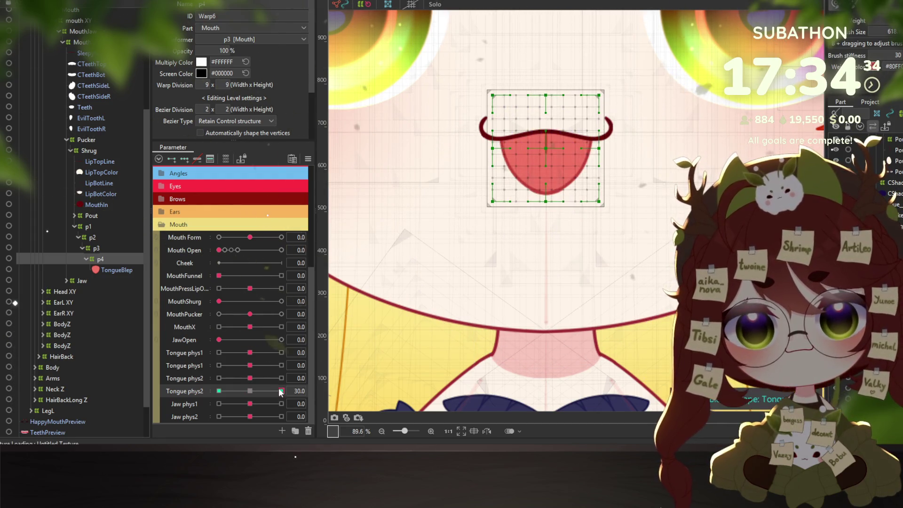
left_click(455, 129)
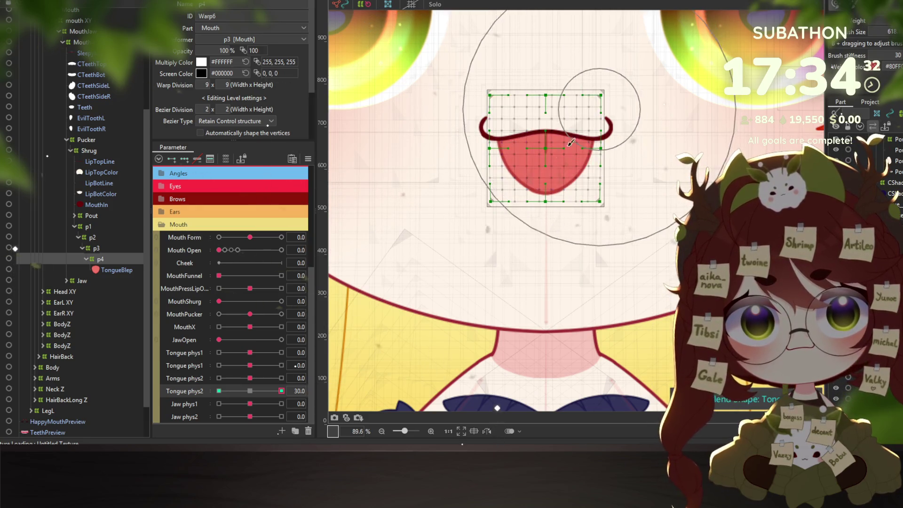
left_click_drag(549, 225, 546, 214)
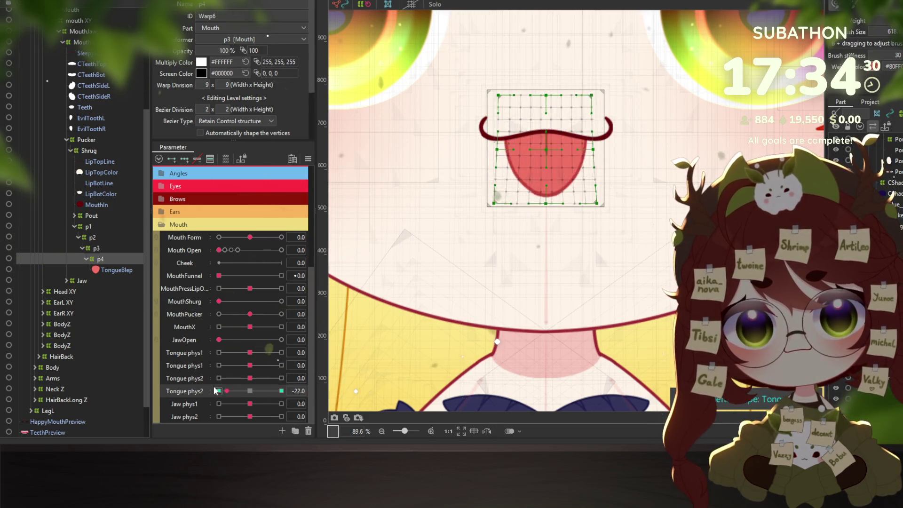
left_click_drag(249, 390, 264, 393)
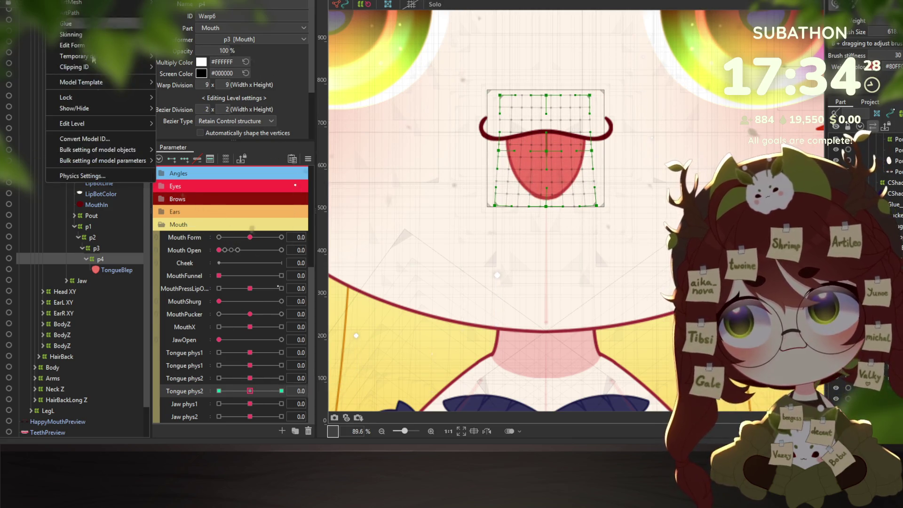
left_click(71, 175)
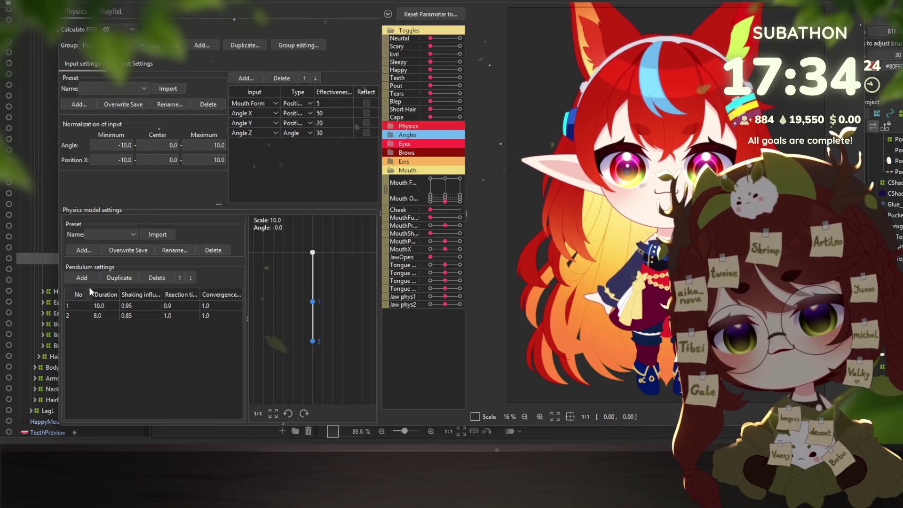
Skip the physics presets and select the two existing output rows.
left_click(108, 236)
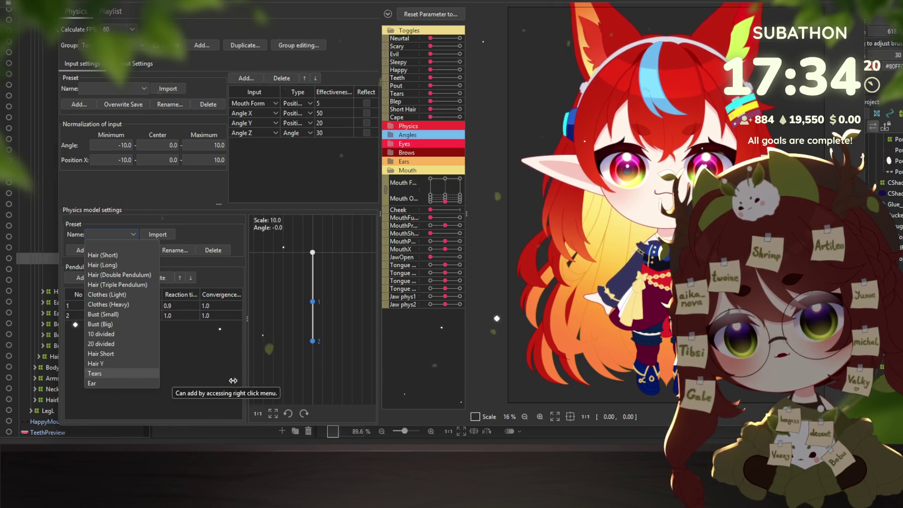
left_click(178, 384)
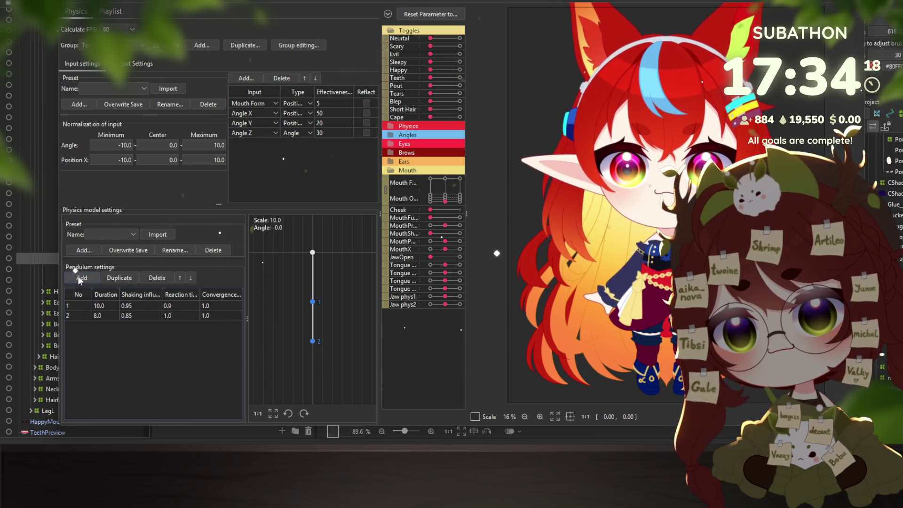
left_click(133, 64)
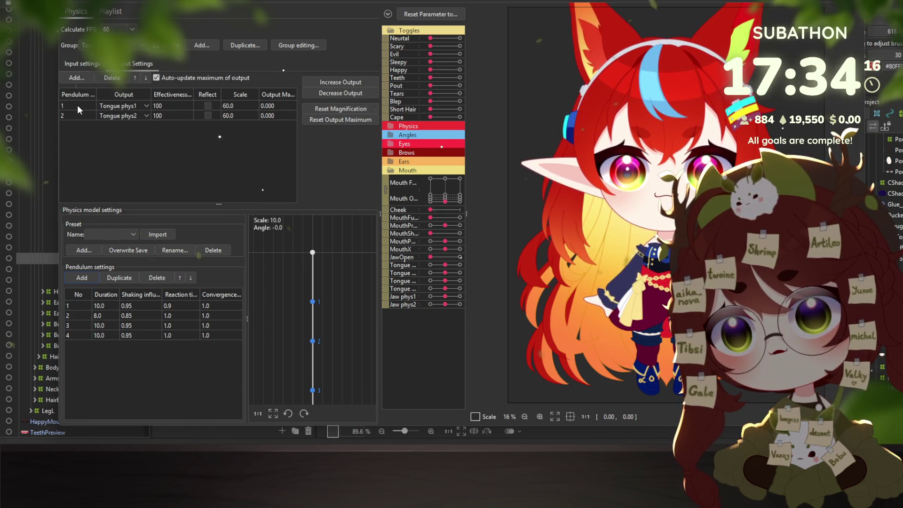
left_click_drag(79, 104, 87, 114)
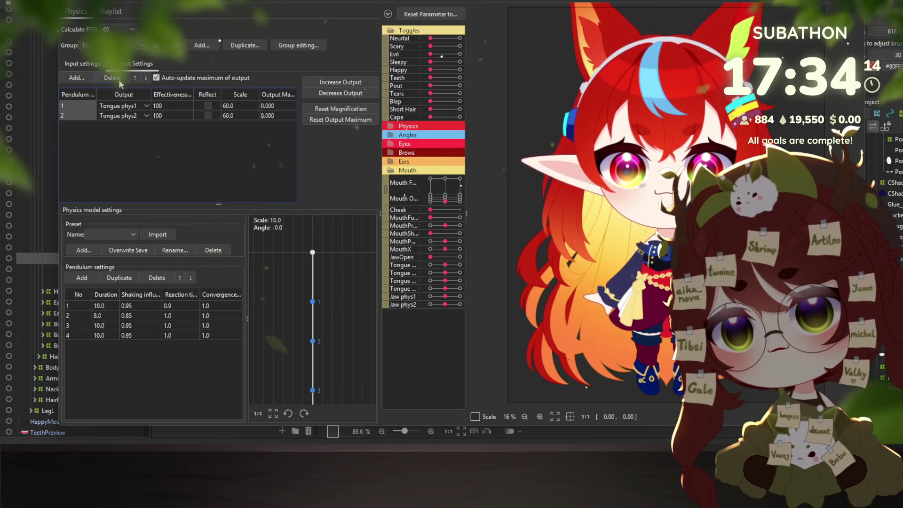
Add all four Tongue phys outputs to the tongue physics group with Scale 50.
left_click(78, 78)
scroll(431, 252, "down", 12)
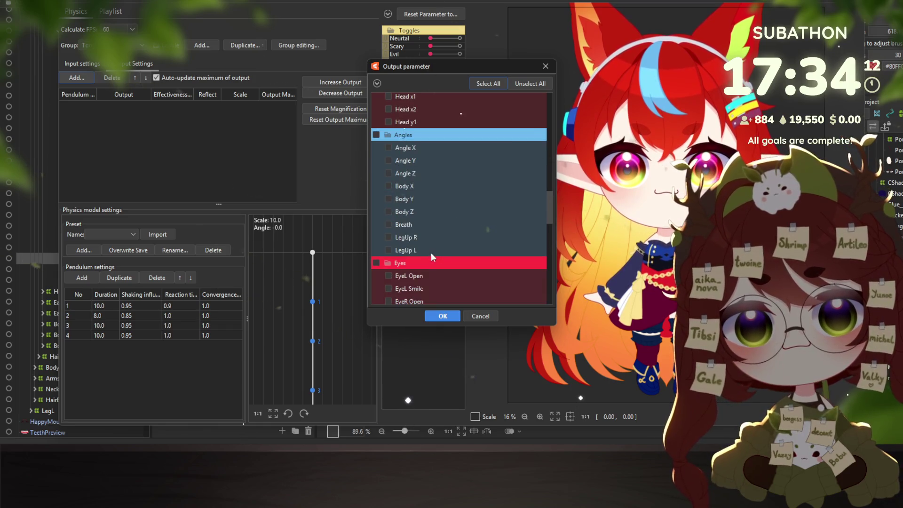
scroll(428, 252, "down", 10)
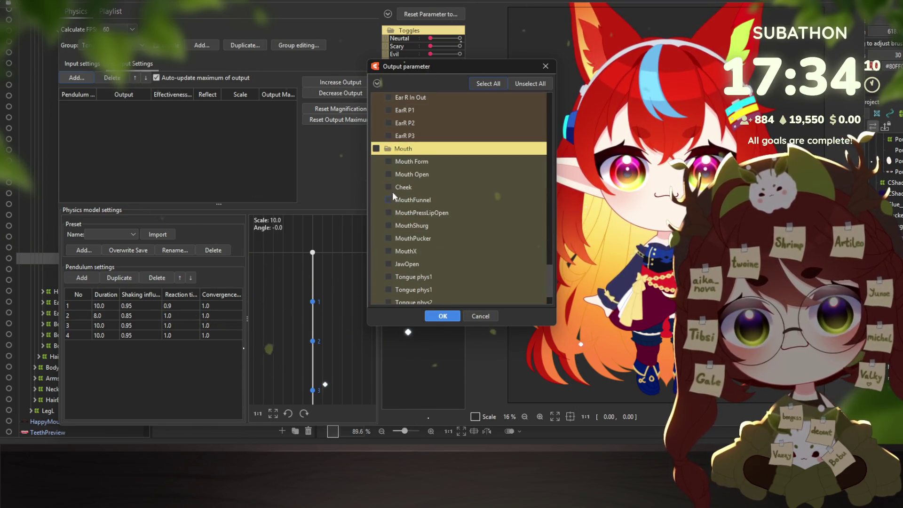
left_click(426, 318)
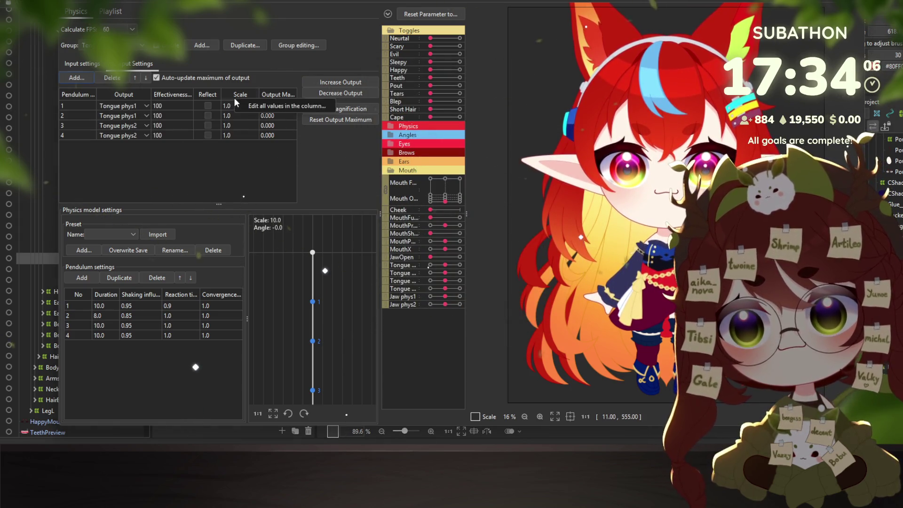
left_click(250, 99)
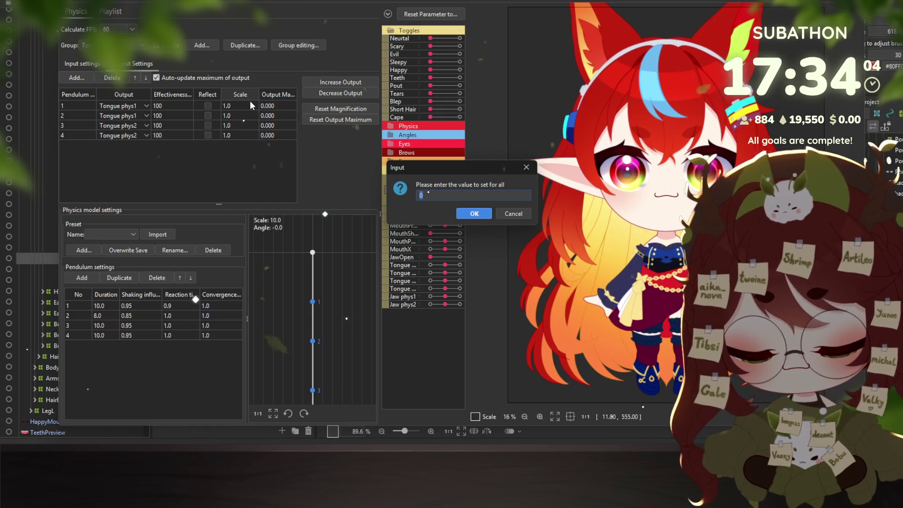
type("50")
key("Return")
Enable Blep and swing the model's head to test the tongue physics.
left_click(459, 102)
scroll(679, 202, "up", 5)
mouse_move(629, 236)
left_mouse_down()
mouse_move(599, 250)
mouse_move(633, 250)
mouse_move(661, 229)
mouse_move(655, 289)
mouse_move(696, 197)
mouse_move(730, 154)
mouse_move(724, 160)
left_mouse_up()
scroll(133, 47, "down", 1)
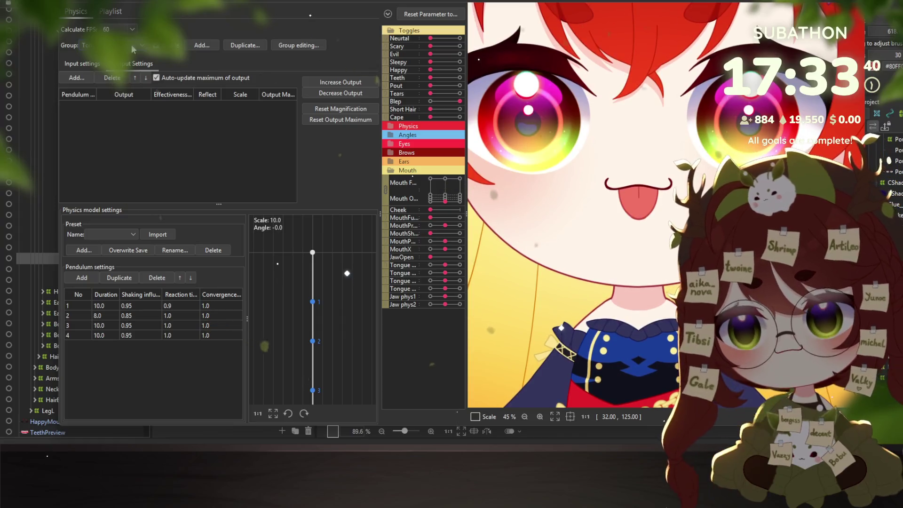
Rename the tongue physics group to Tongue X.
scroll(133, 47, "up", 1)
scroll(133, 47, "down", 1)
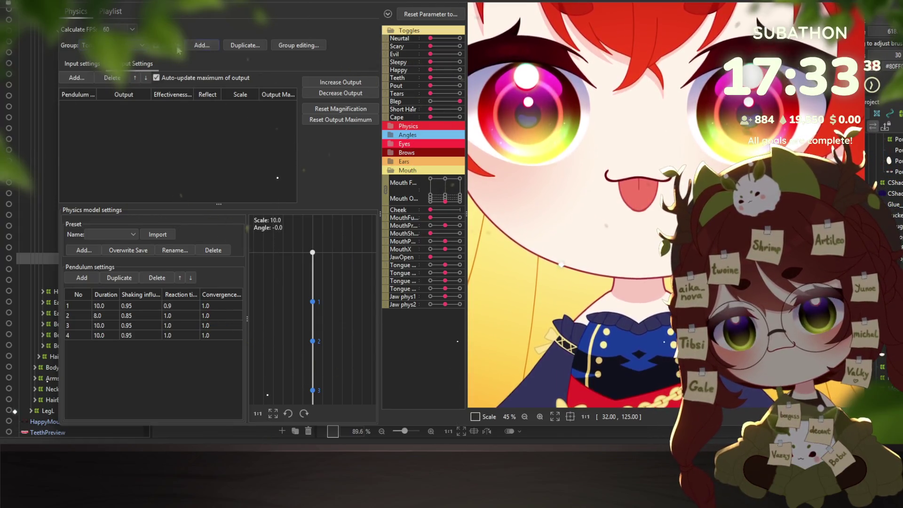
left_click(282, 45)
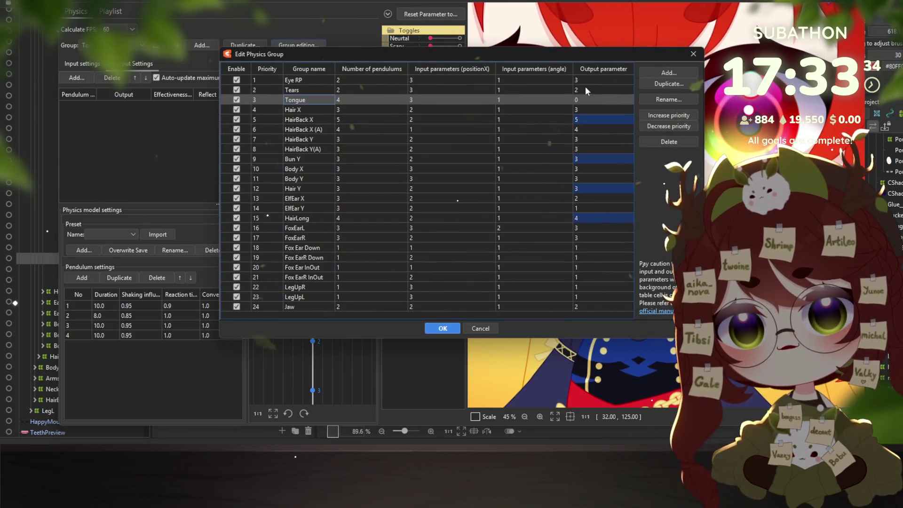
left_click(658, 100)
type("X")
left_click(442, 212)
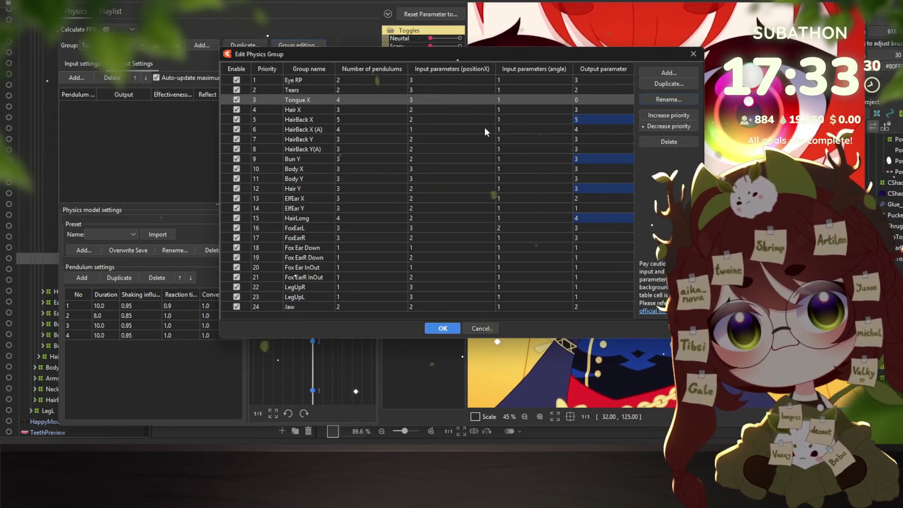
Duplicate the group as Tongue Y and give it Tongue phys2 as output.
left_click(442, 328)
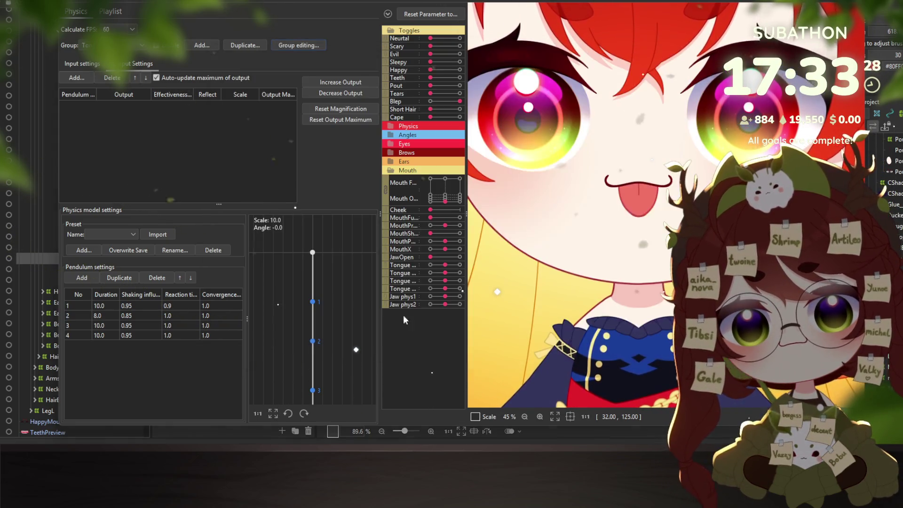
left_click(245, 45)
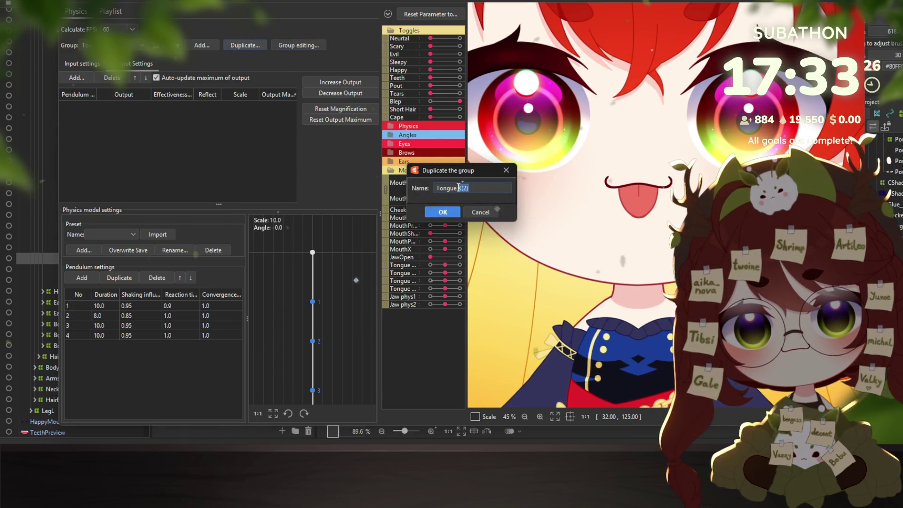
left_click(431, 215)
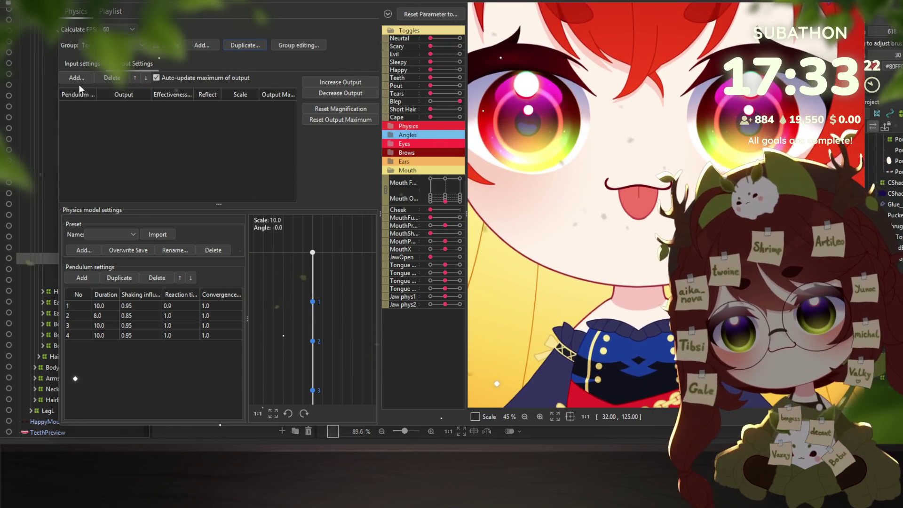
left_click(75, 78)
scroll(409, 253, "down", 15)
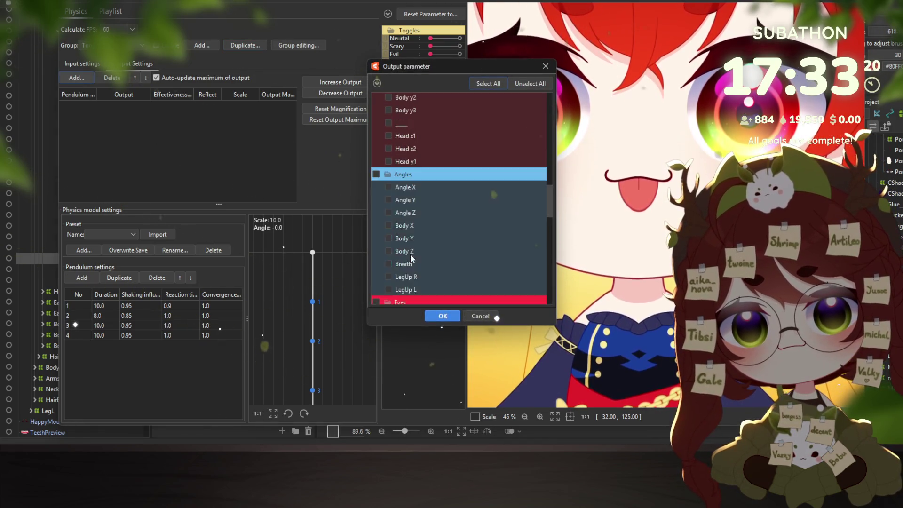
scroll(409, 253, "down", 10)
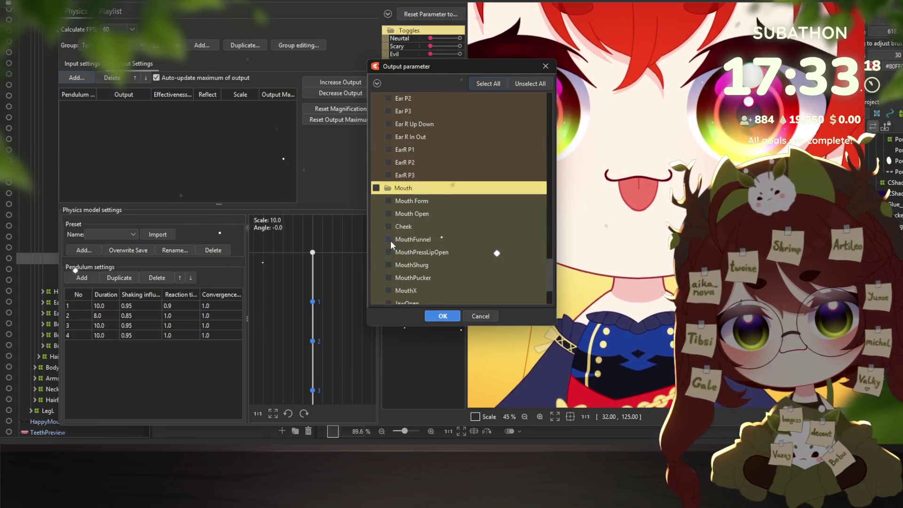
left_click(388, 260)
left_click(388, 272)
left_click(440, 317)
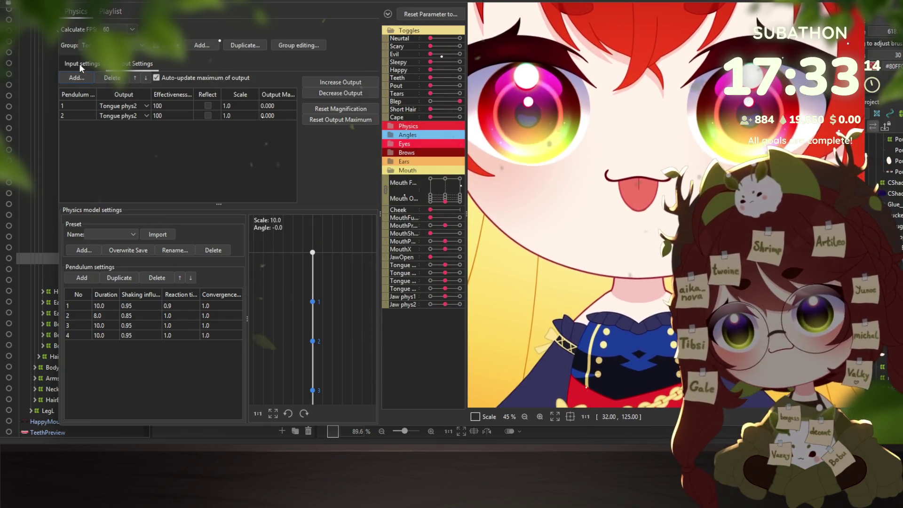
Switch to Tongue X and delete pendulum rows 3 and 4.
left_click(79, 64)
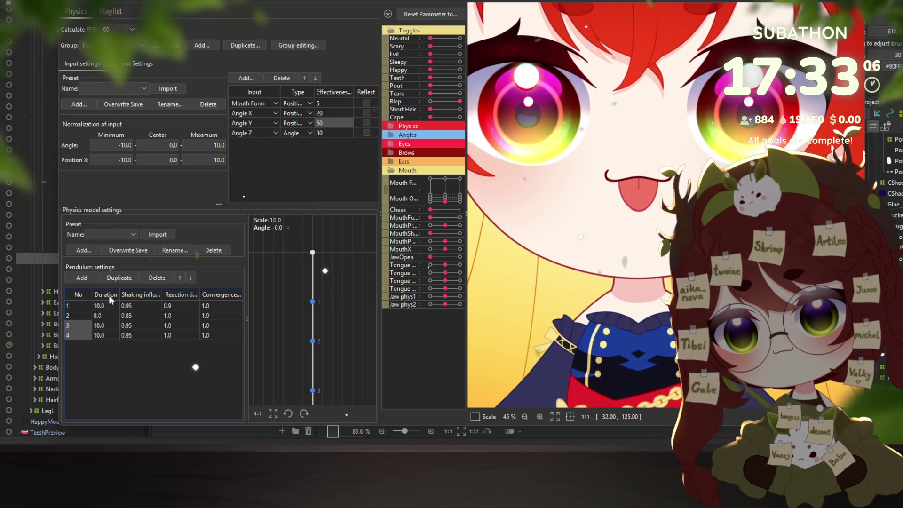
left_click(113, 46)
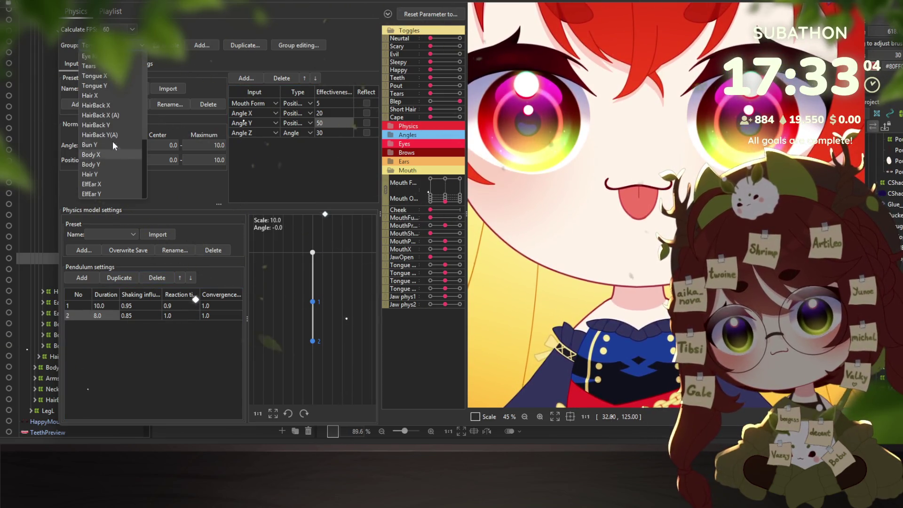
left_click(100, 77)
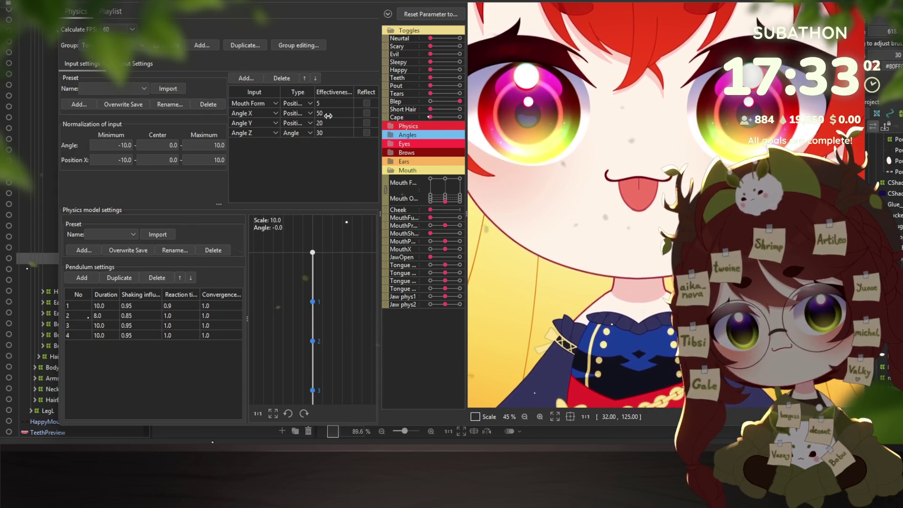
left_click_drag(72, 334, 72, 326)
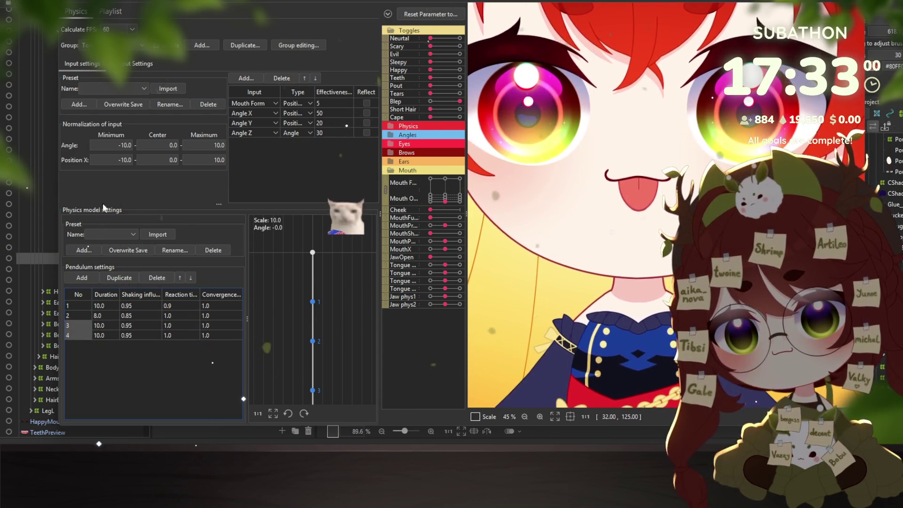
left_click(158, 278)
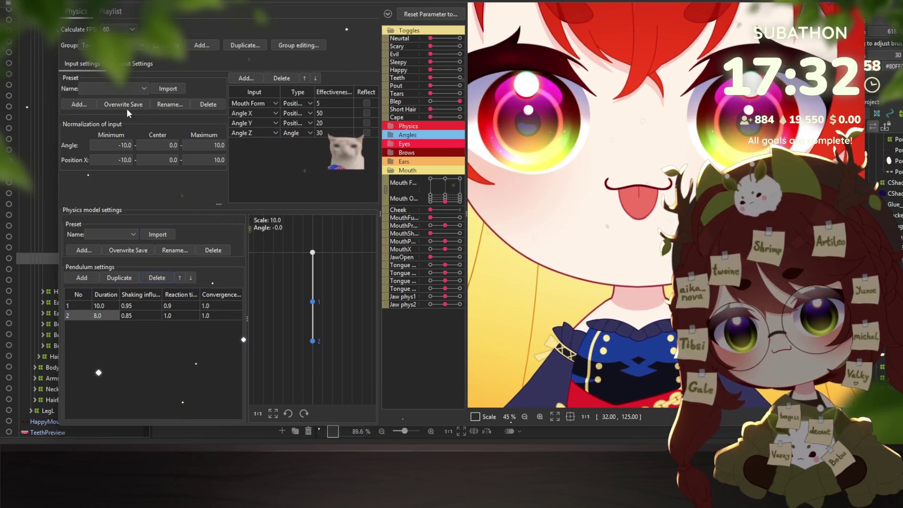
left_click(126, 66)
Add Tongue phys1 as the output of both pendulum points.
left_click(77, 78)
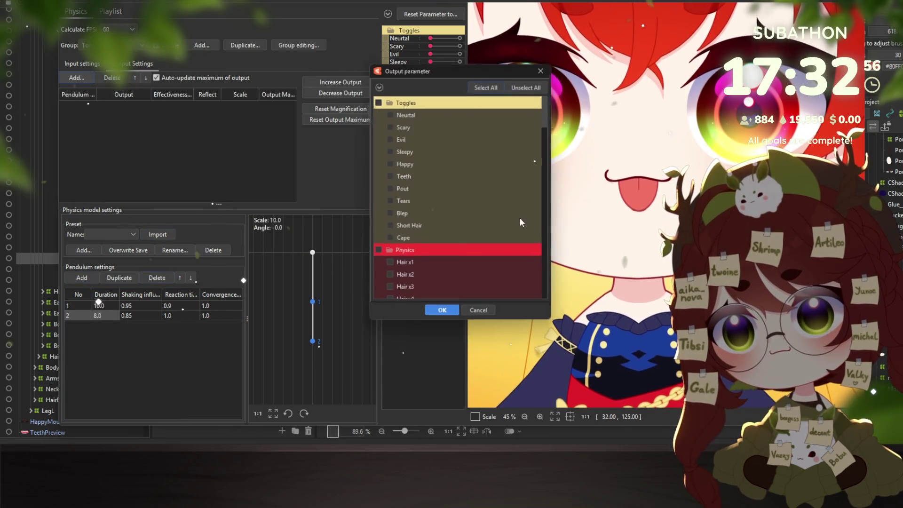
scroll(423, 234, "down", 8)
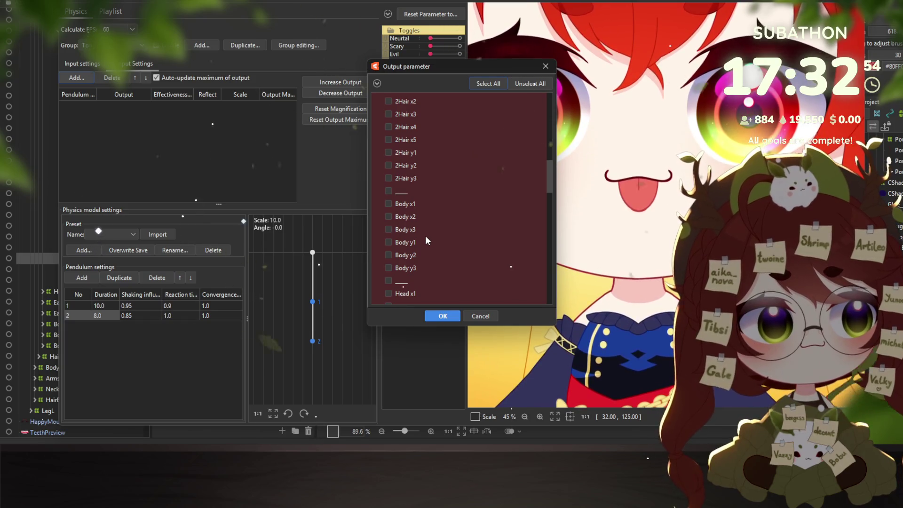
scroll(426, 241, "down", 15)
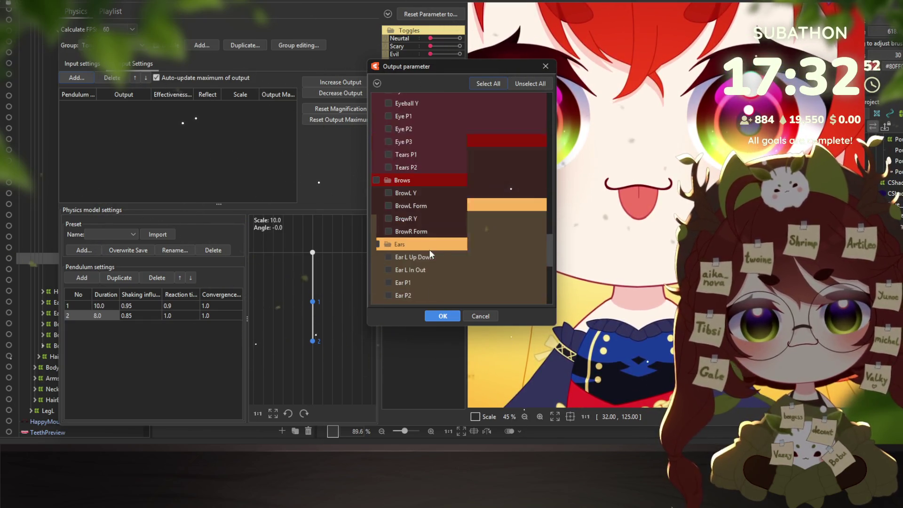
scroll(420, 242, "down", 3)
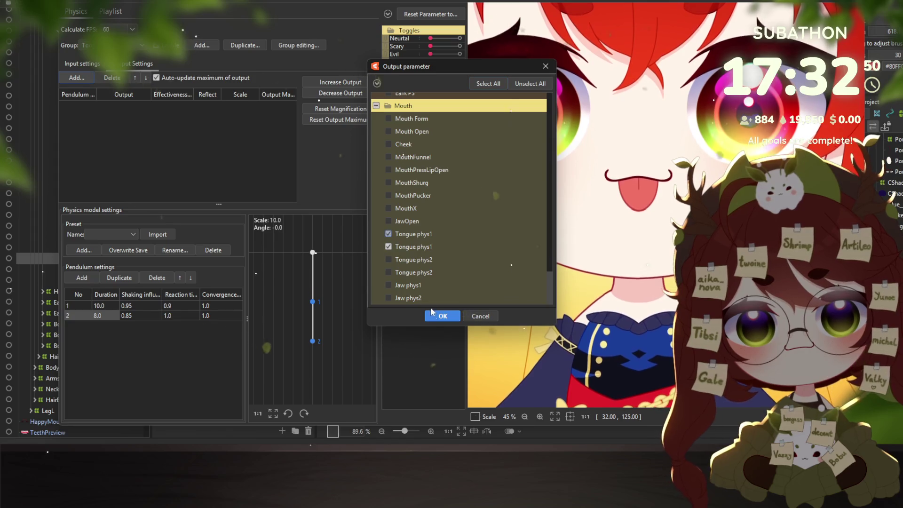
left_click(432, 313)
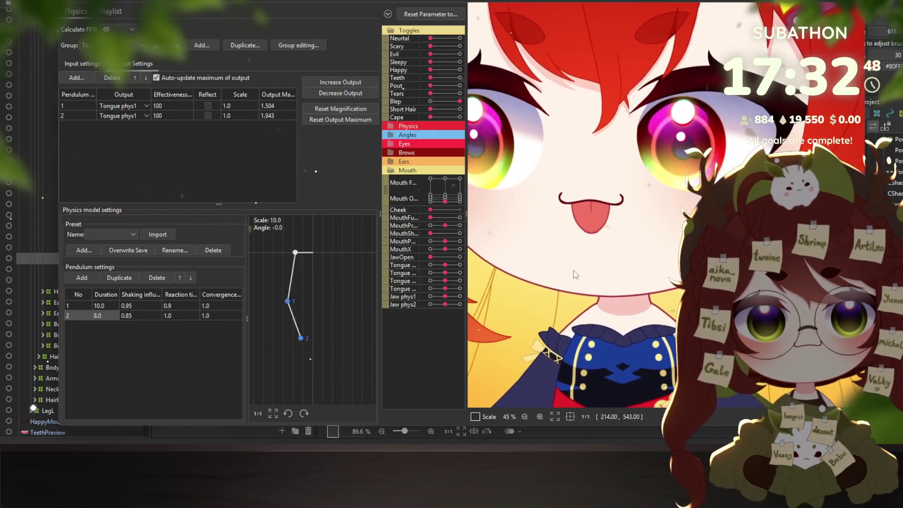
Set both outputs' Scale to 50 and swing the head to test the sway.
right_click(278, 94)
left_click(291, 100)
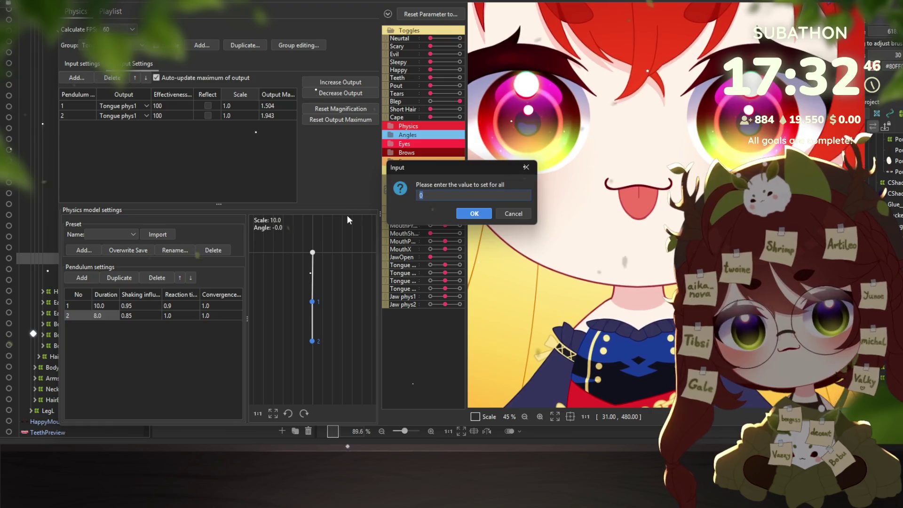
type("50")
key("Return")
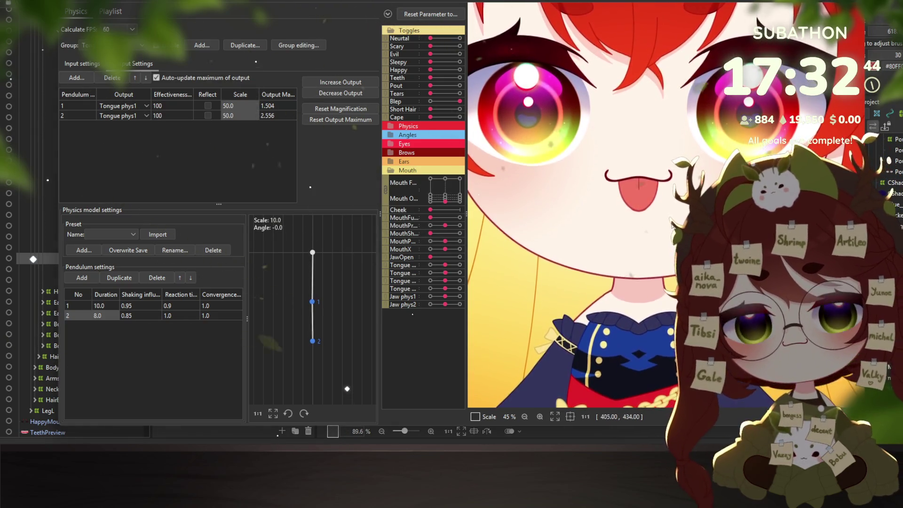
mouse_move(587, 263)
left_mouse_down()
mouse_move(645, 293)
mouse_move(676, 181)
mouse_move(647, 310)
mouse_move(653, 287)
mouse_move(638, 263)
left_mouse_up()
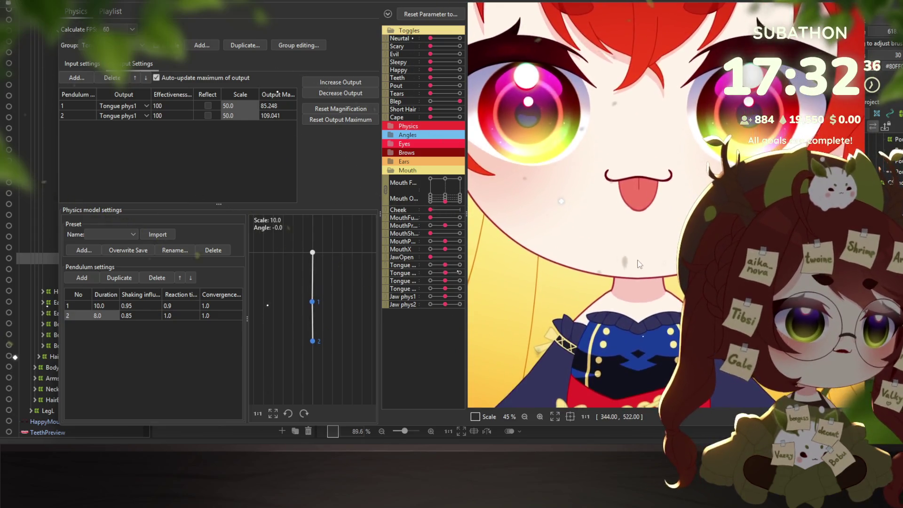
scroll(638, 264, "down", 3)
left_click_drag(565, 272, 560, 272)
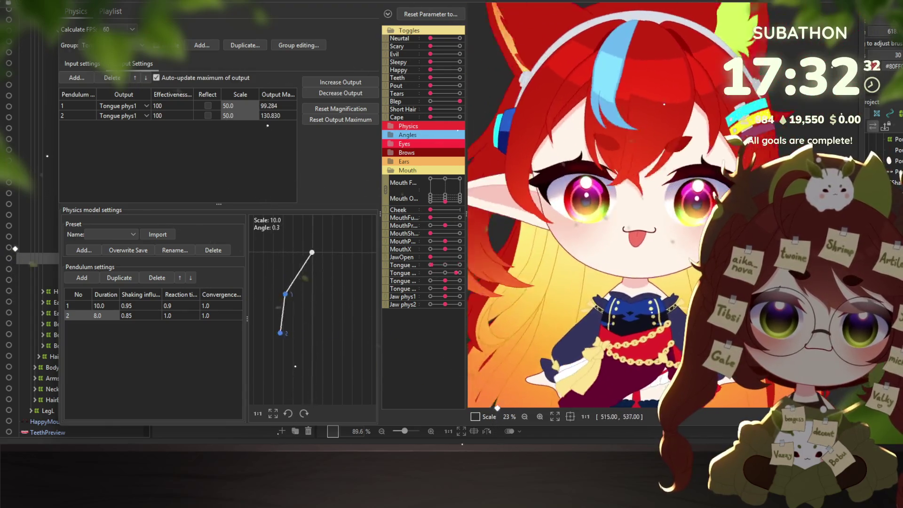
Close Physics Settings and delete the p3 and p4 deformers from the tree.
left_click(838, 8)
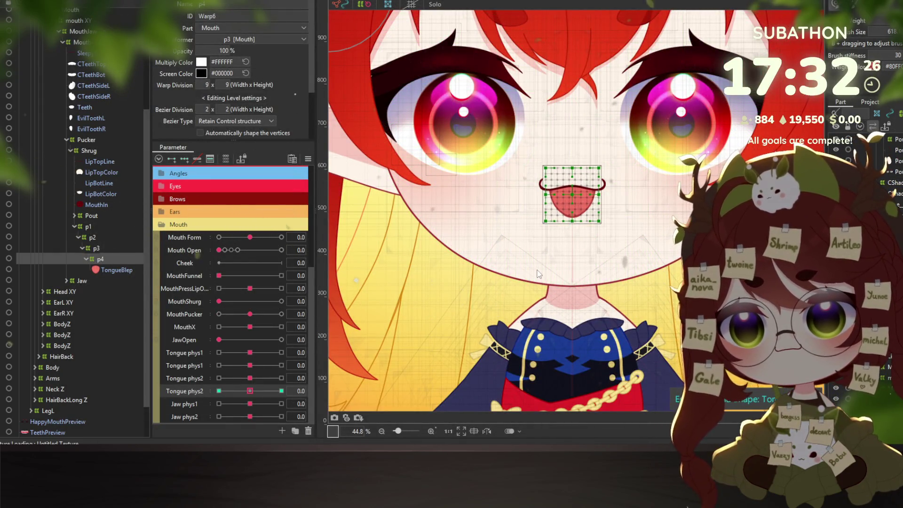
key("Up")
key("Up")
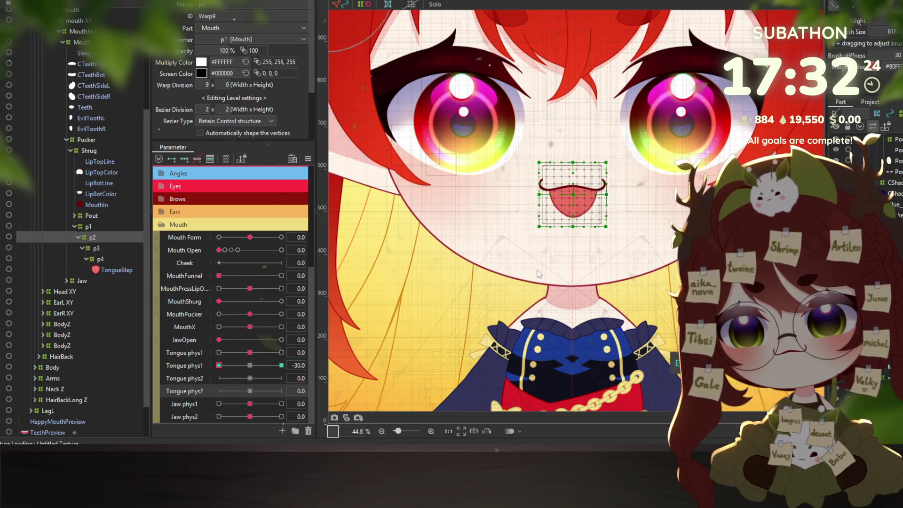
key("Up")
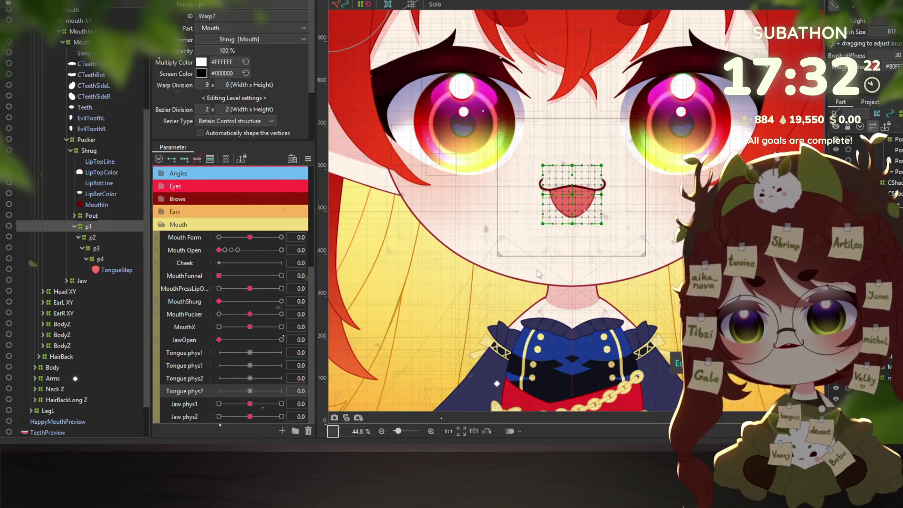
key("Down")
key("Delete")
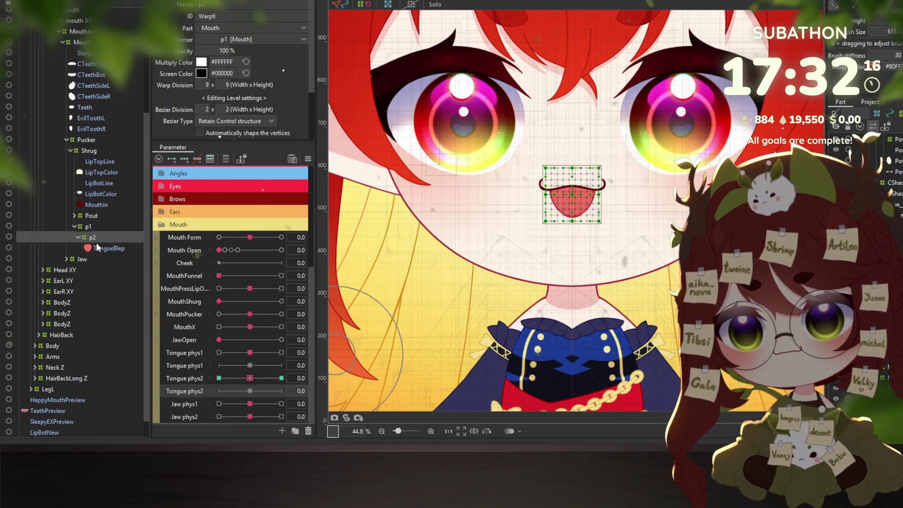
Preview Tongue phys1, reset it to 0.0, and reselect the p1 deformer.
mouse_move(248, 354)
left_mouse_down()
mouse_move(261, 353)
mouse_move(238, 350)
left_mouse_up()
key("Down")
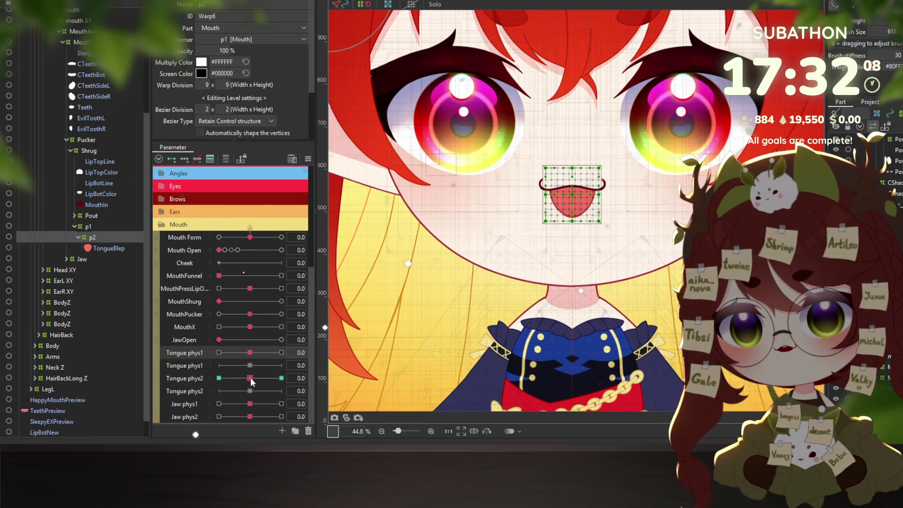
scroll(252, 382, "up", 1)
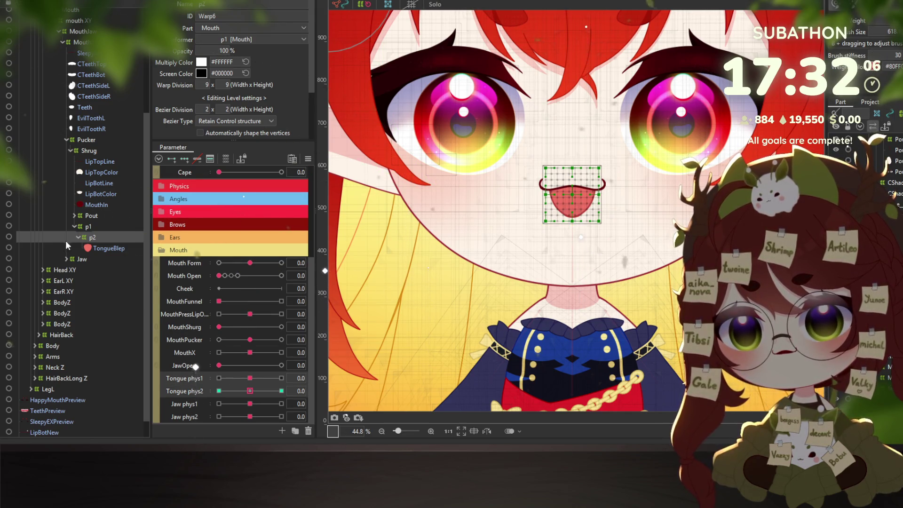
key("Up")
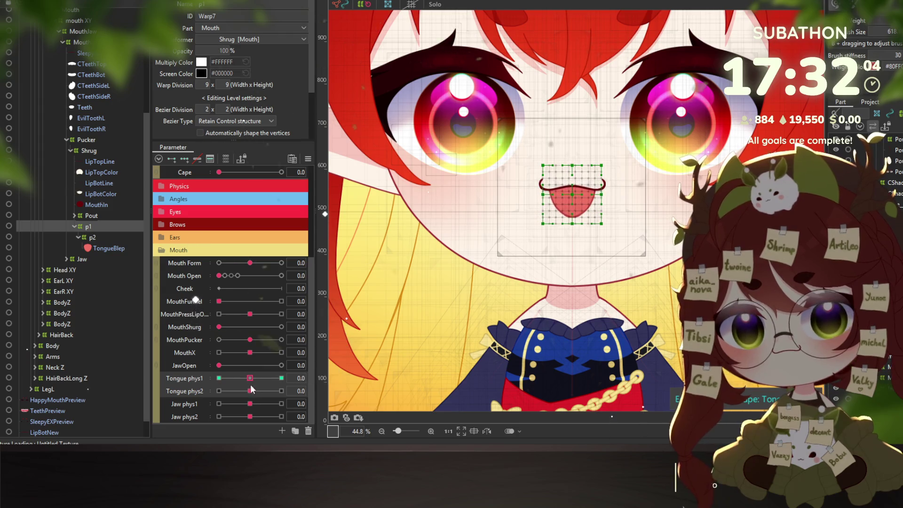
right_click(96, 135)
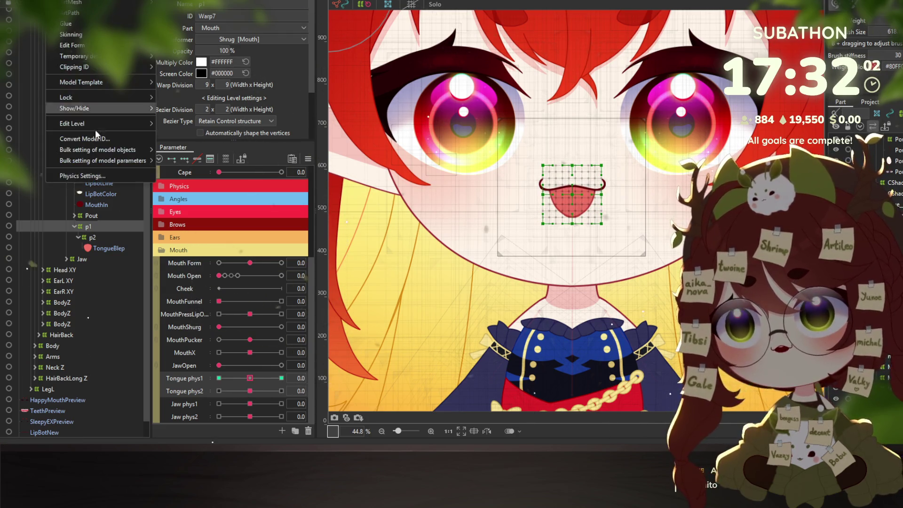
Set the Tongue group's Tongue phys1 and phys2 output Scale to 45.
left_click(81, 176)
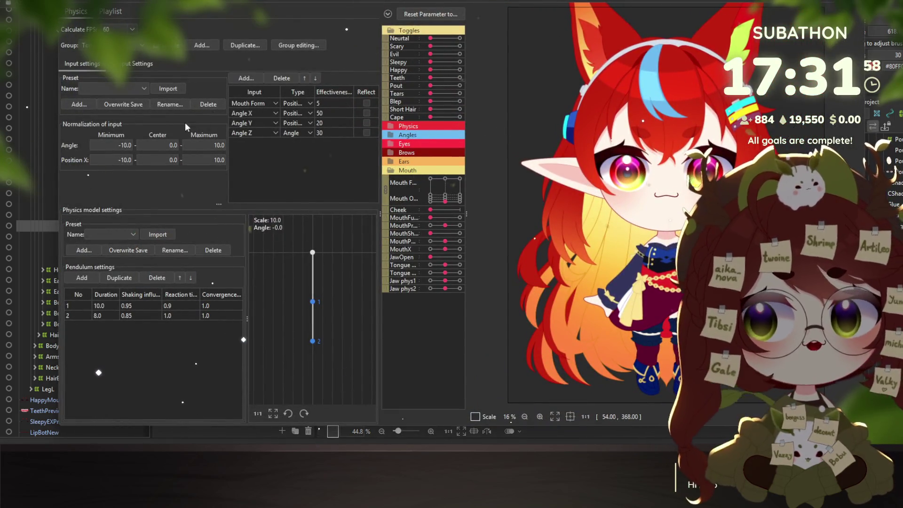
left_click(113, 45)
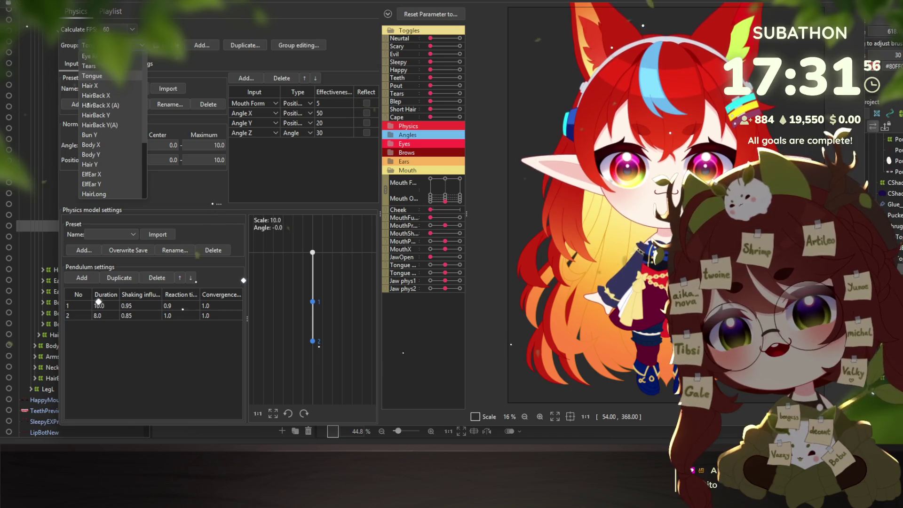
key("Escape")
left_click(123, 64)
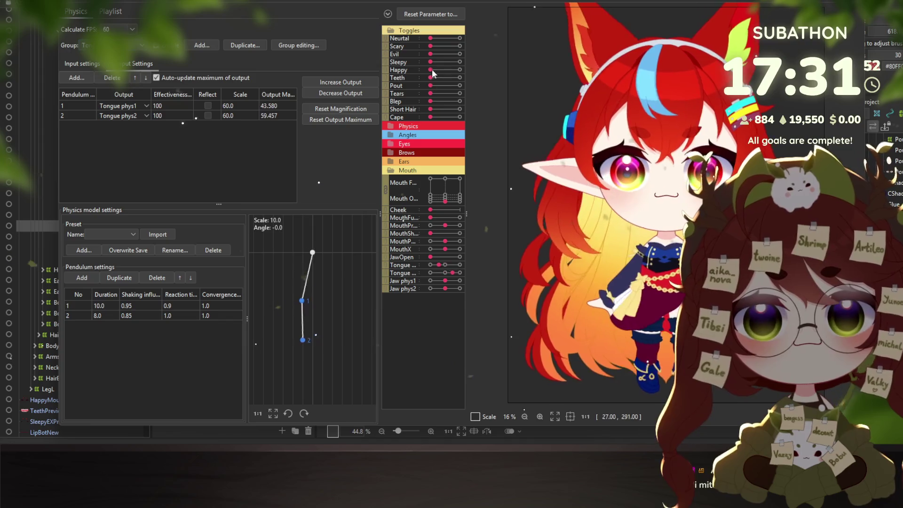
scroll(548, 235, "up", 5)
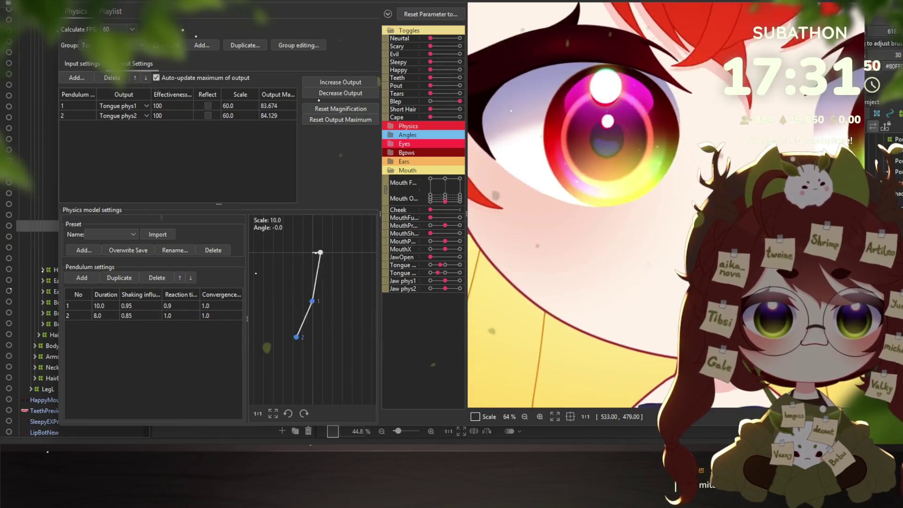
double_click(249, 95)
type("45")
key("Return")
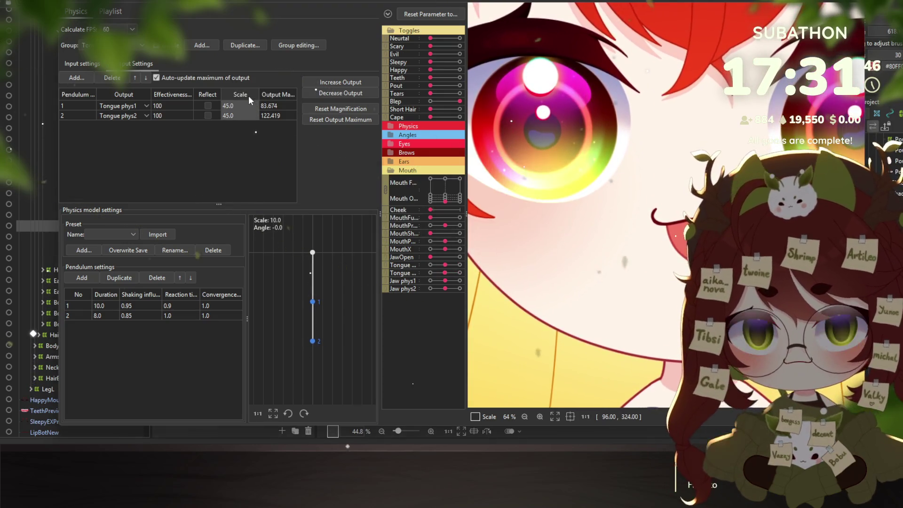
scroll(641, 344, "down", 4)
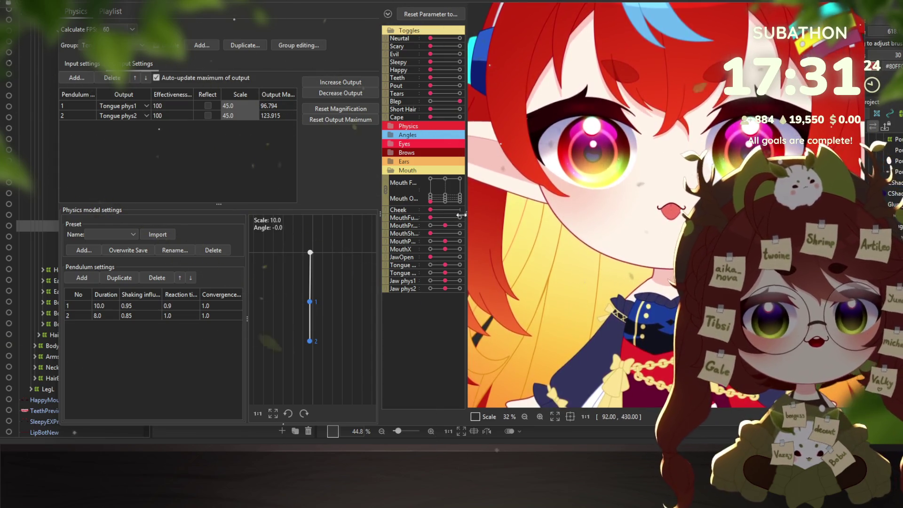
Pose the mouth as a tongue-out smile on the Mouth Form/Open pad.
mouse_move(453, 200)
left_mouse_down()
mouse_move(461, 186)
mouse_move(432, 206)
mouse_move(443, 212)
left_mouse_up()
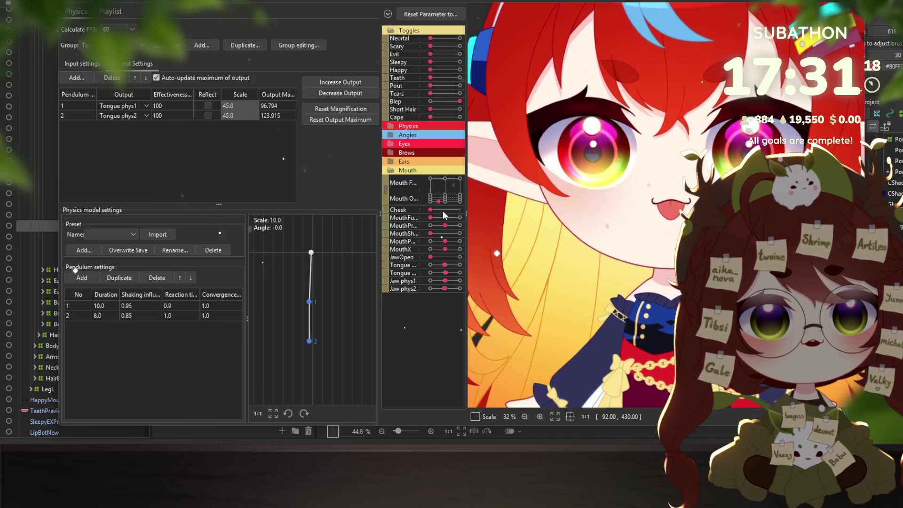
scroll(639, 205, "up", 8)
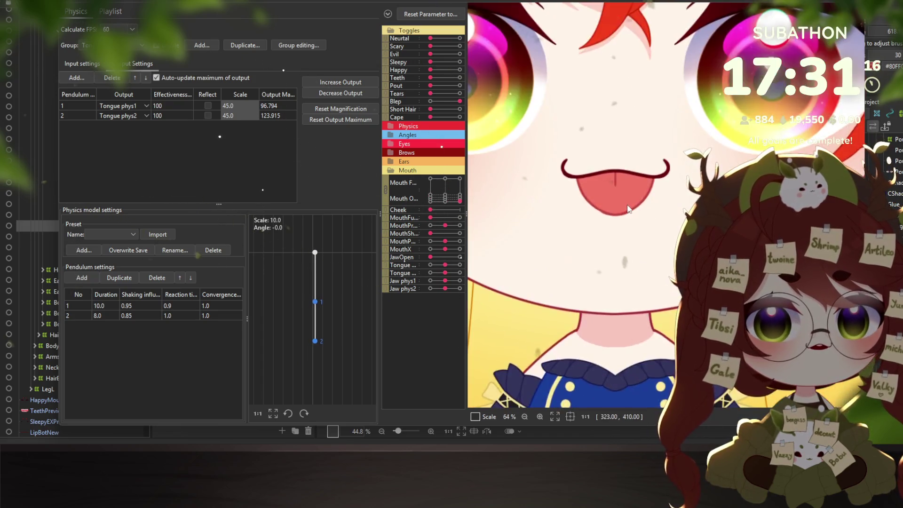
scroll(612, 216, "down", 5)
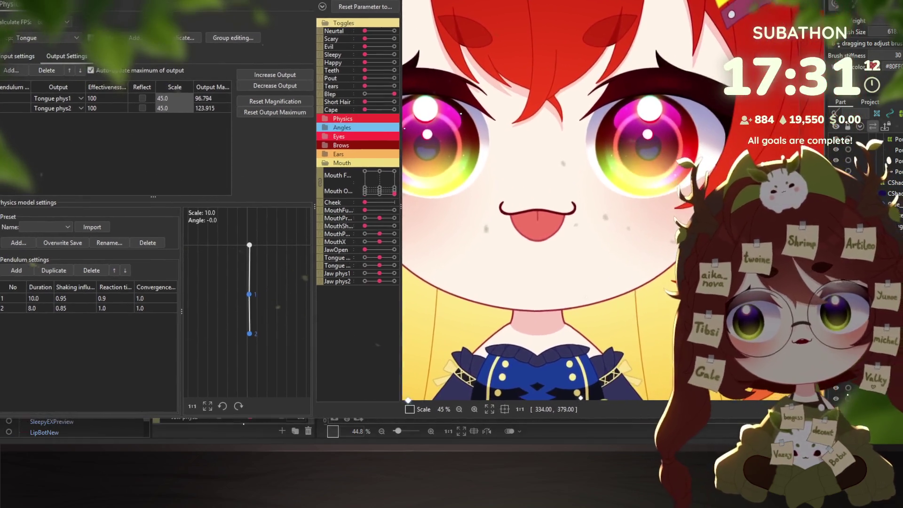
mouse_move(394, 194)
left_mouse_down()
mouse_move(363, 199)
mouse_move(395, 214)
left_mouse_up()
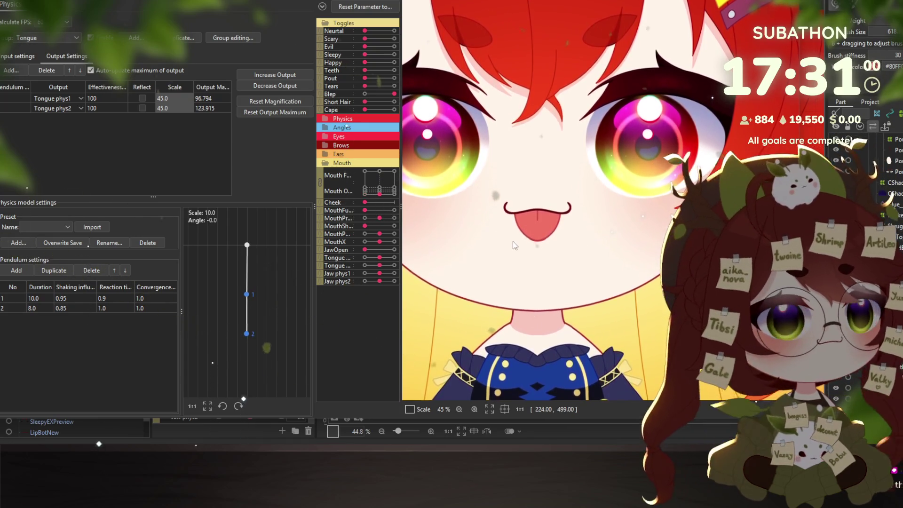
left_click(383, 189)
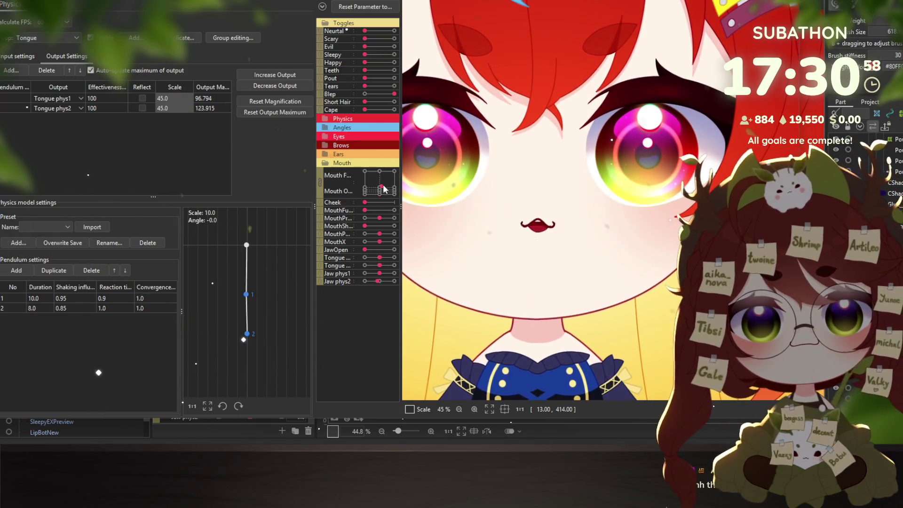
left_click(379, 192)
Turn and swing the head repeatedly to watch the tongue sway.
scroll(529, 244, "down", 3)
mouse_move(530, 244)
left_mouse_down()
mouse_move(645, 225)
mouse_move(607, 205)
mouse_move(630, 211)
mouse_move(485, 171)
mouse_move(672, 225)
left_mouse_up()
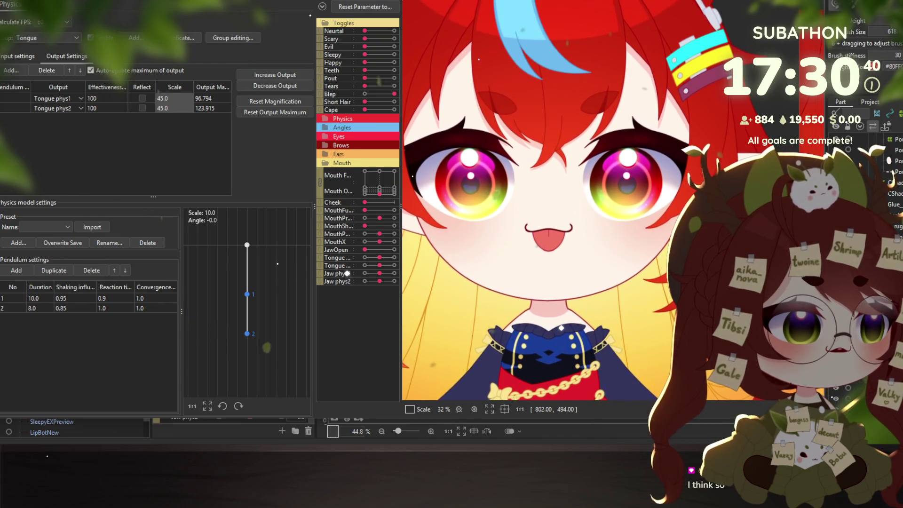
left_click_drag(564, 197, 591, 132)
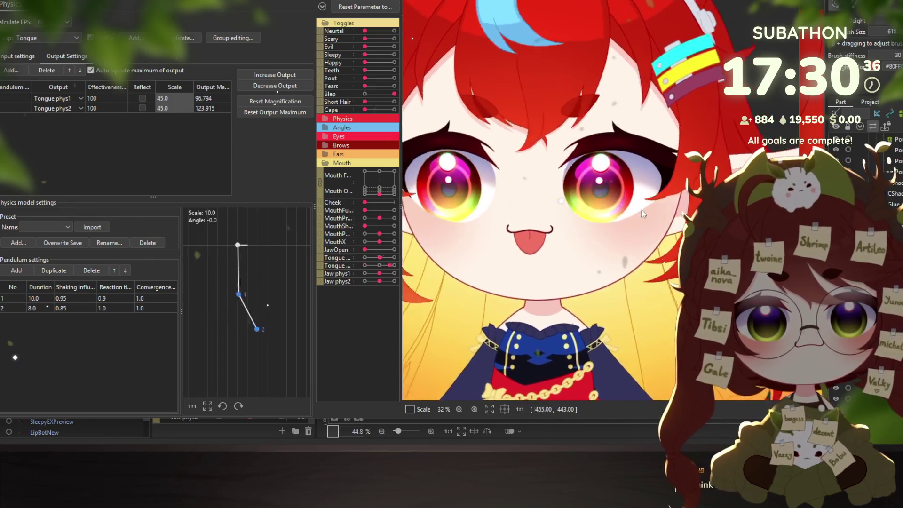
scroll(513, 227, "down", 3)
mouse_move(512, 227)
left_mouse_down()
mouse_move(653, 114)
mouse_move(594, 119)
mouse_move(675, 192)
mouse_move(693, 91)
mouse_move(630, 198)
mouse_move(606, 169)
mouse_move(555, 188)
mouse_move(541, 173)
mouse_move(583, 196)
mouse_move(639, 206)
left_mouse_up()
scroll(613, 219, "down", 2)
scroll(598, 203, "up", 2)
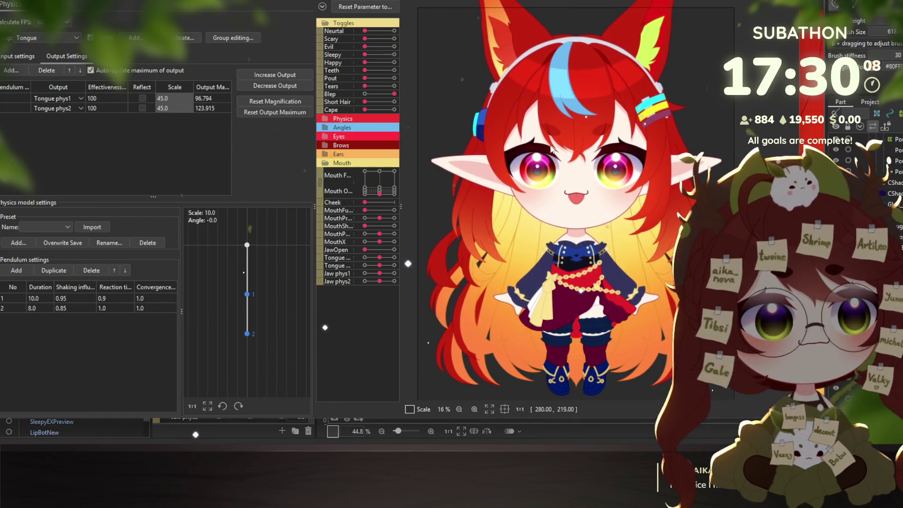
Tilt the head up, then try the Scary and Evil expression toggles.
left_click_drag(578, 188, 591, 100)
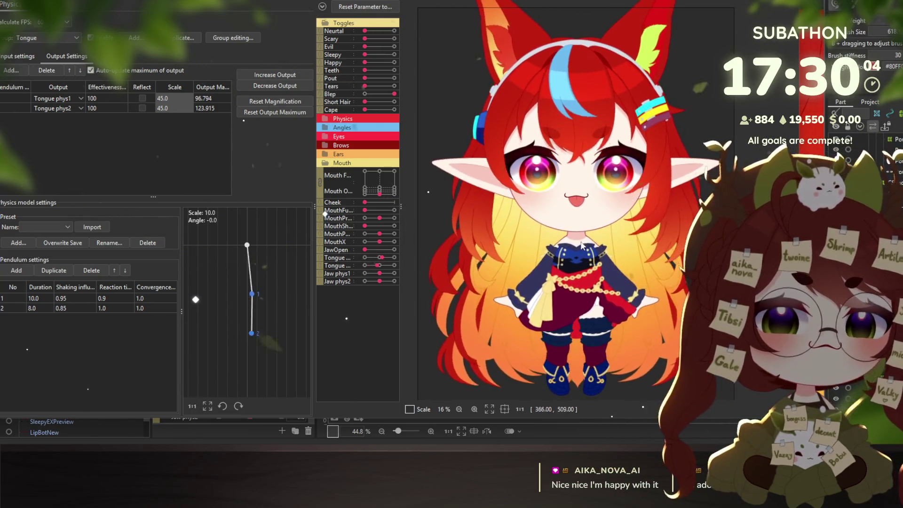
scroll(481, 190, "up", 3)
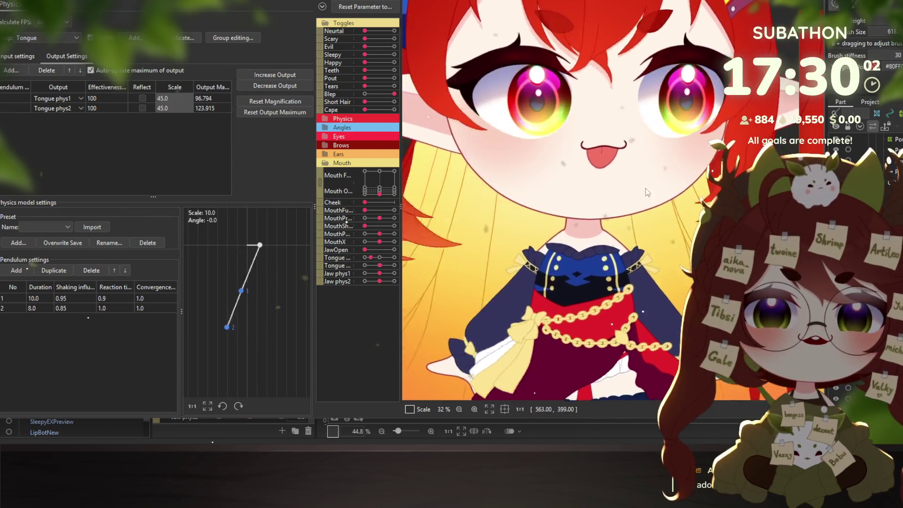
scroll(464, 127, "down", 3)
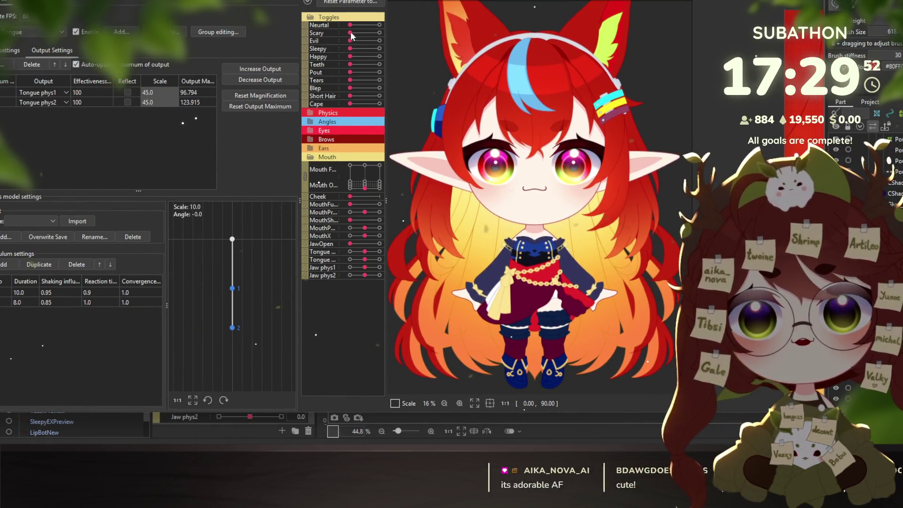
left_click_drag(351, 33, 380, 33)
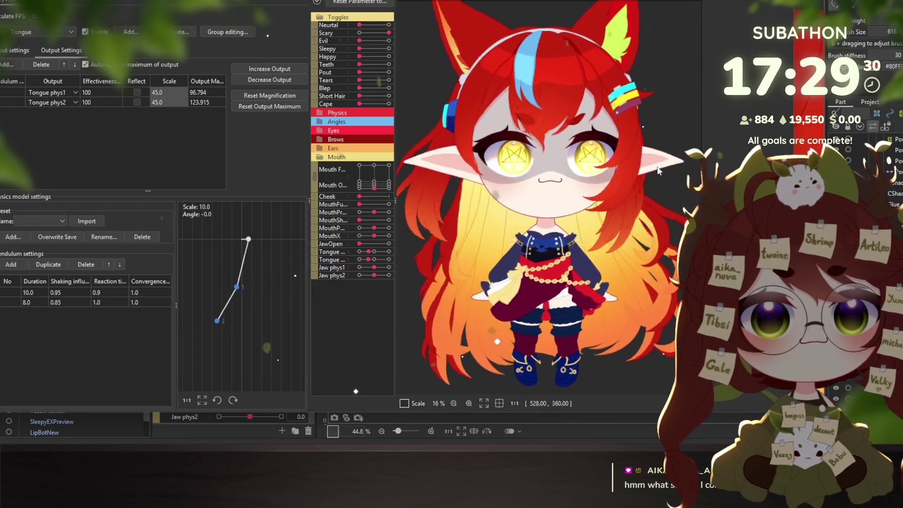
left_click(381, 41)
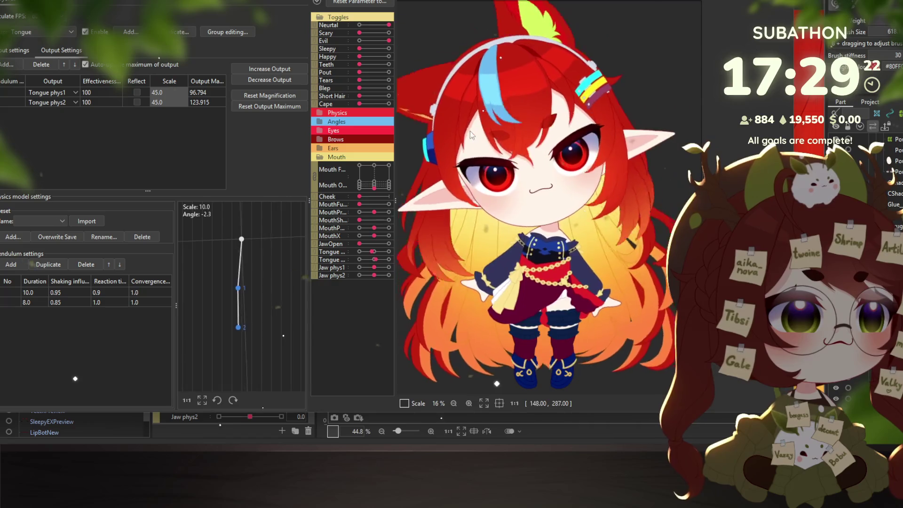
Toggle Neutral off and on, swap Evil for Sleepy, and sway the model.
left_click_drag(388, 25, 360, 25)
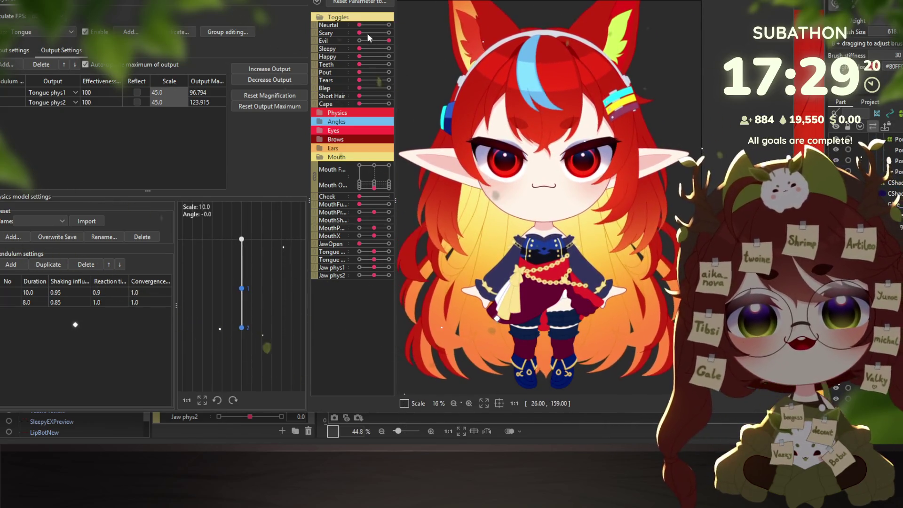
left_click(389, 25)
left_click(359, 40)
left_click(388, 48)
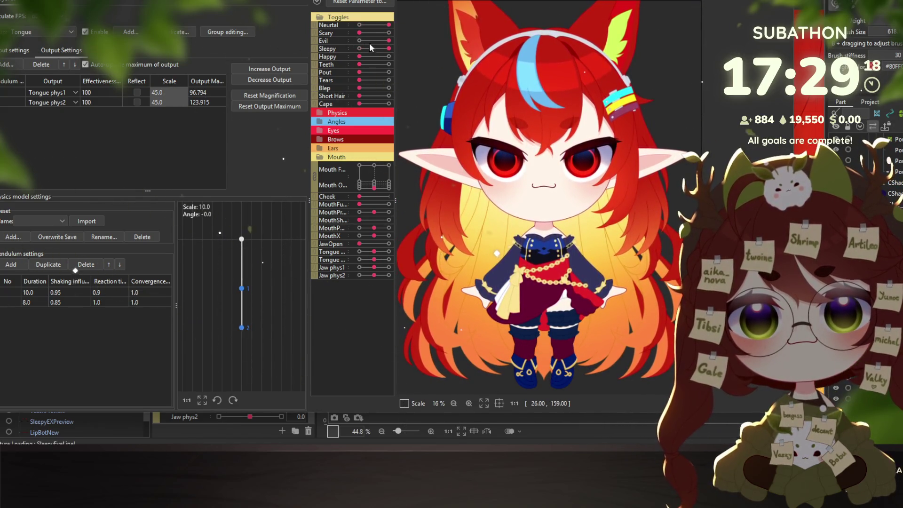
mouse_move(543, 207)
left_mouse_down()
mouse_move(422, 191)
mouse_move(502, 280)
mouse_move(536, 249)
left_mouse_up()
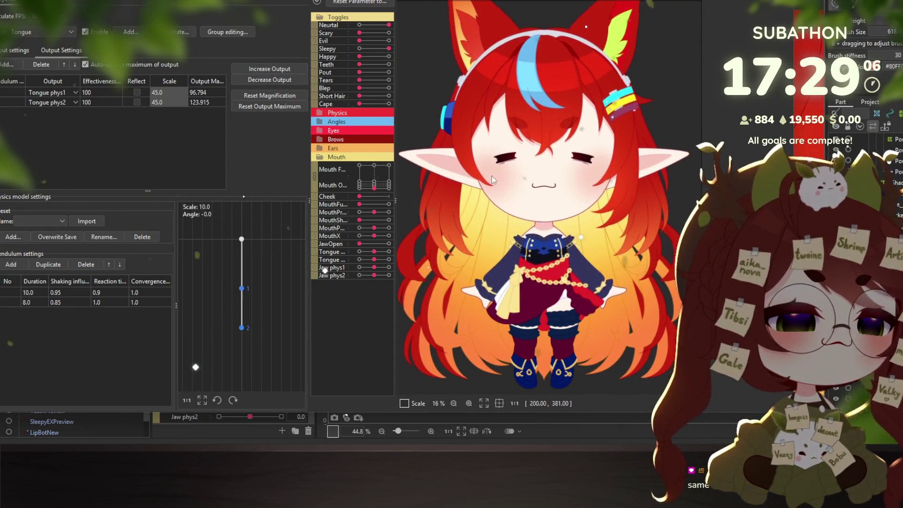
mouse_move(569, 192)
left_mouse_down()
mouse_move(481, 175)
mouse_move(631, 201)
mouse_move(531, 188)
mouse_move(620, 188)
left_mouse_up()
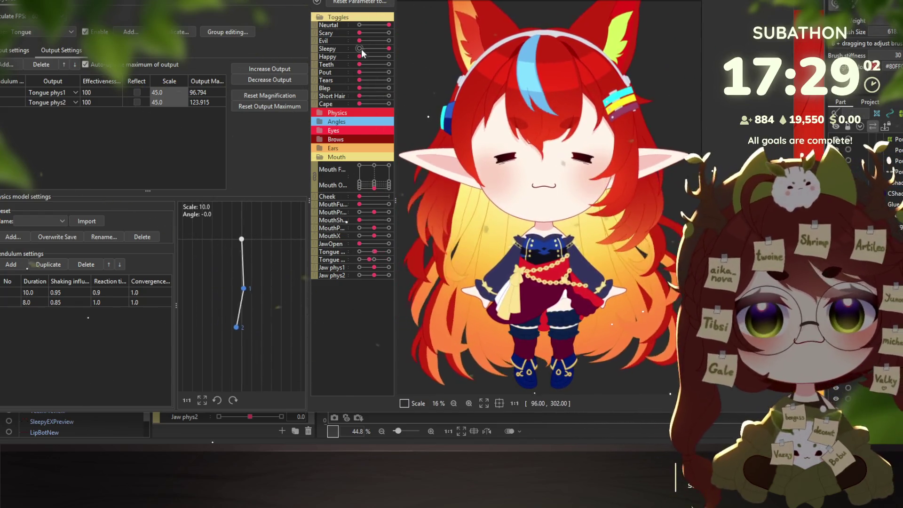
Turn Sleepy off and switch the Happy expression on.
left_click(360, 49)
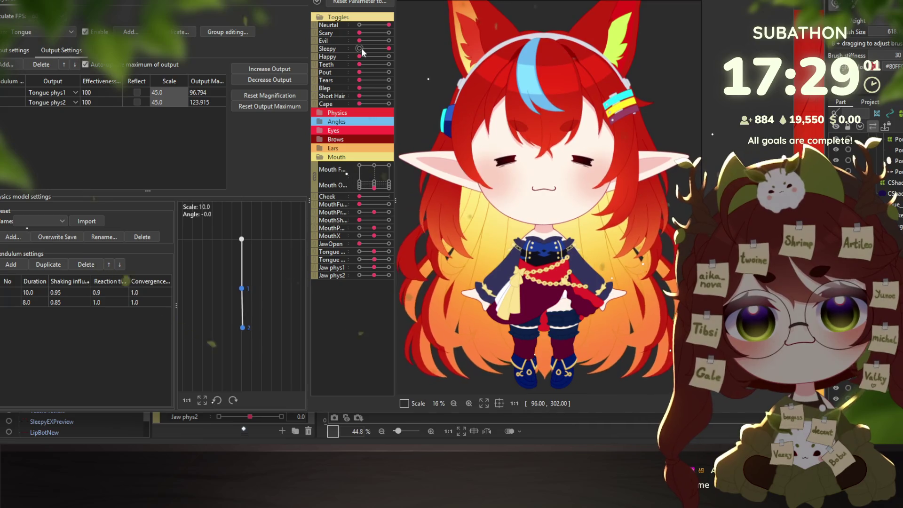
left_click(387, 56)
scroll(556, 187, "up", 5)
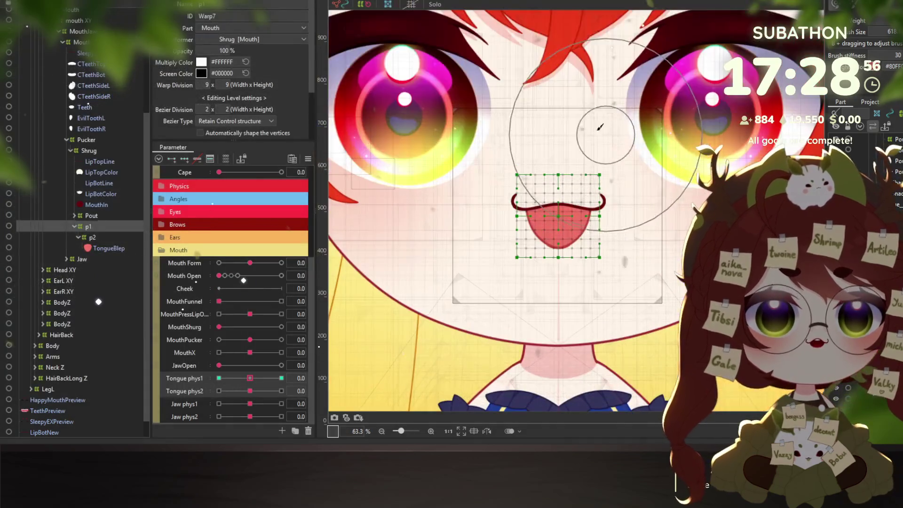
Drag the Happy expression slider to full strength in the preview.
scroll(507, 235, "down", 2)
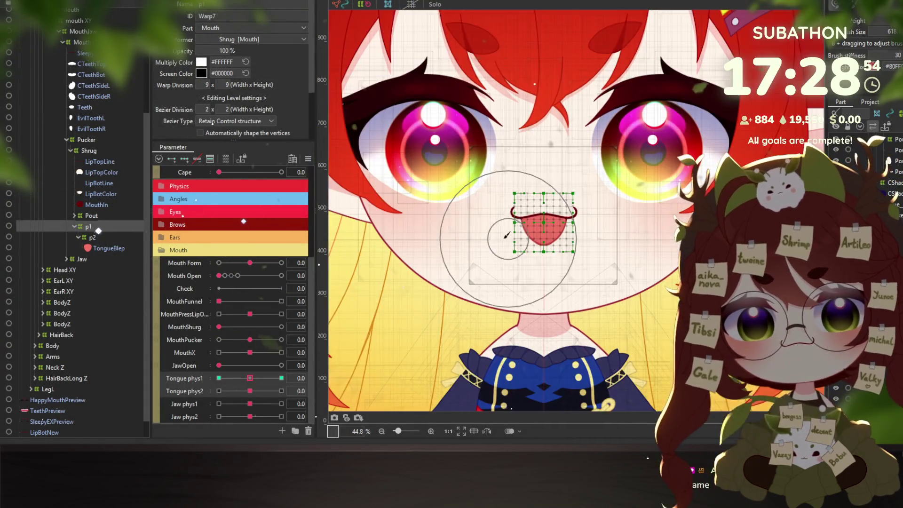
scroll(269, 211, "up", 3)
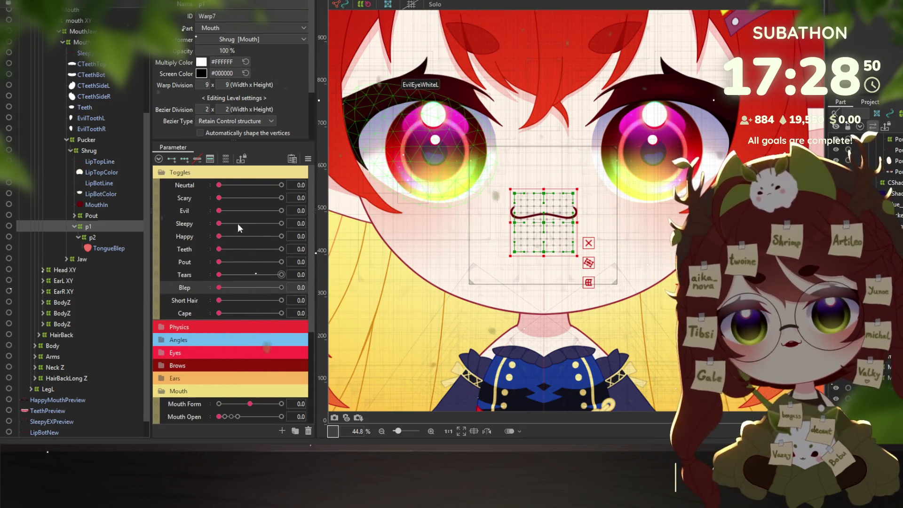
left_click_drag(219, 236, 424, 240)
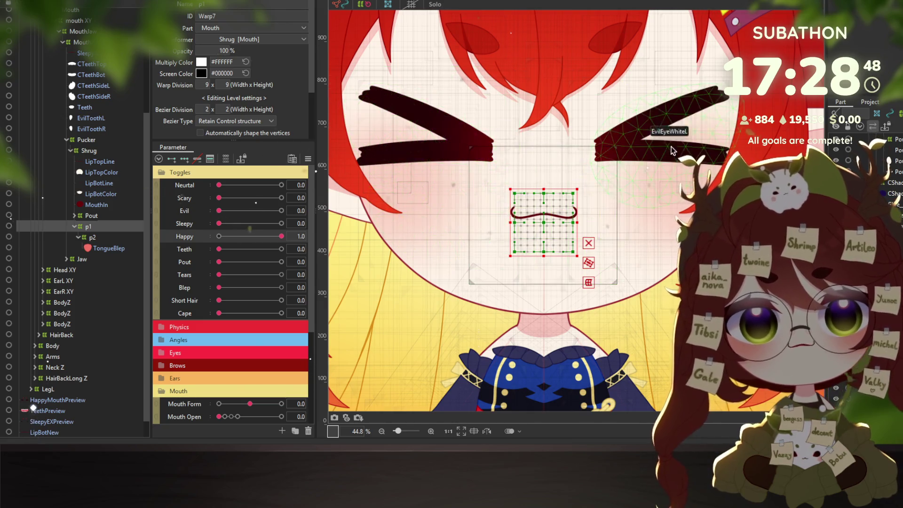
scroll(671, 150, "up", 5)
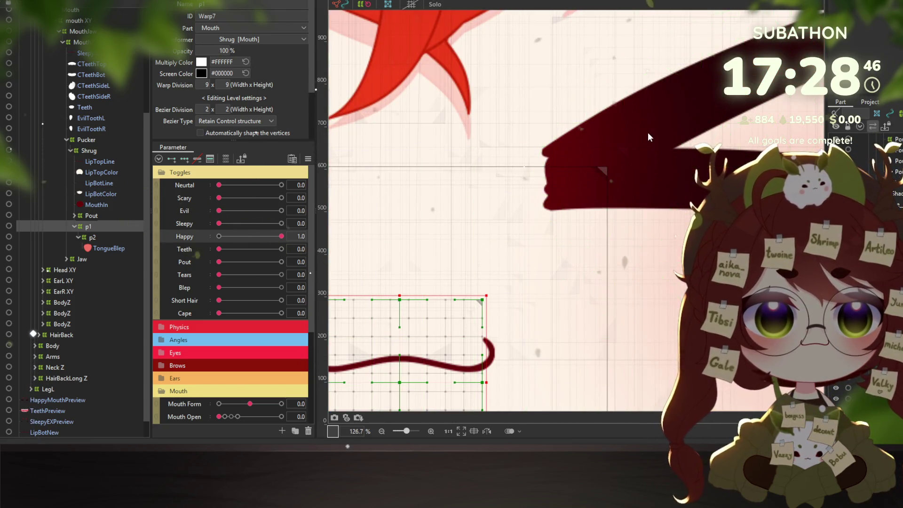
Select the HappyEyeTopL part, then the HappyEyeBotL part, using Object at Cursor on the eye.
right_click(648, 133)
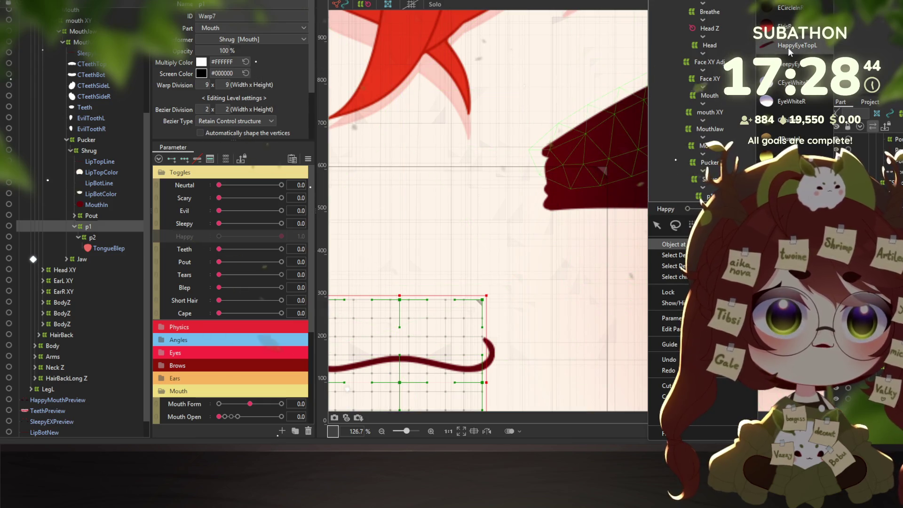
left_click(788, 48)
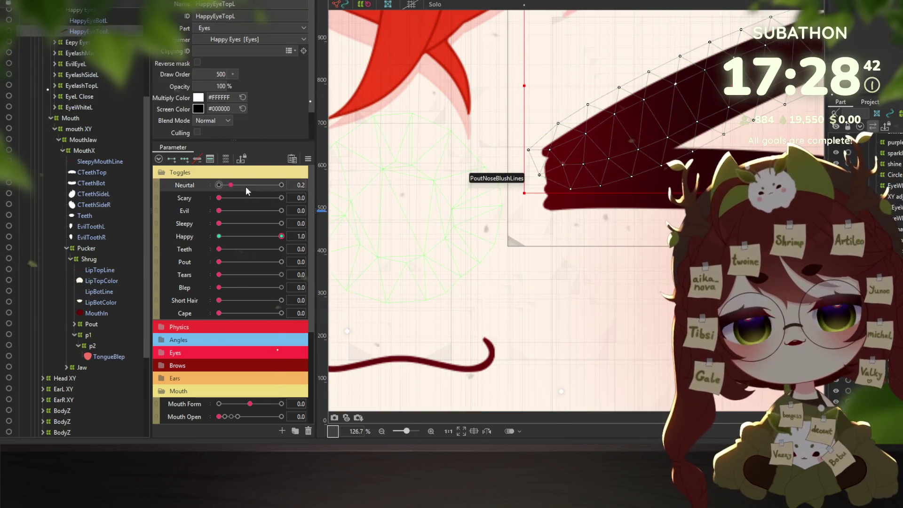
scroll(527, 167, "down", 2)
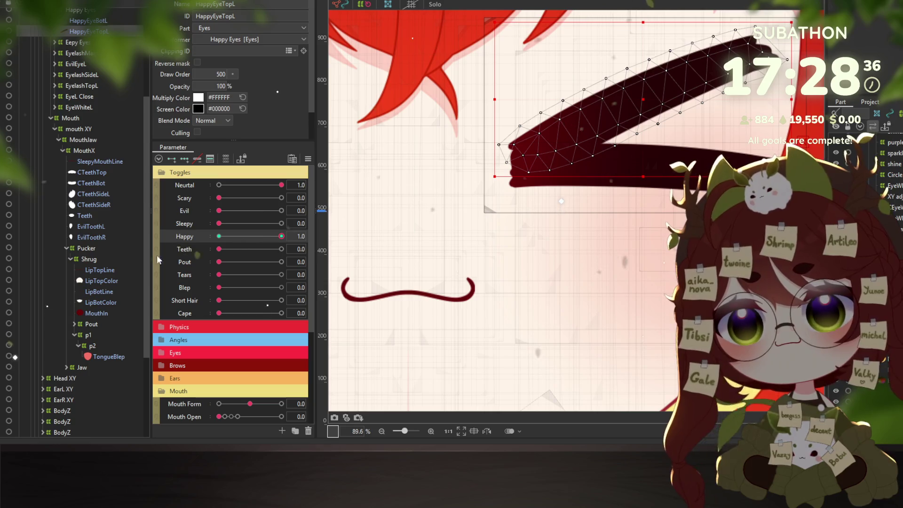
right_click(544, 153)
mouse_move(625, 180)
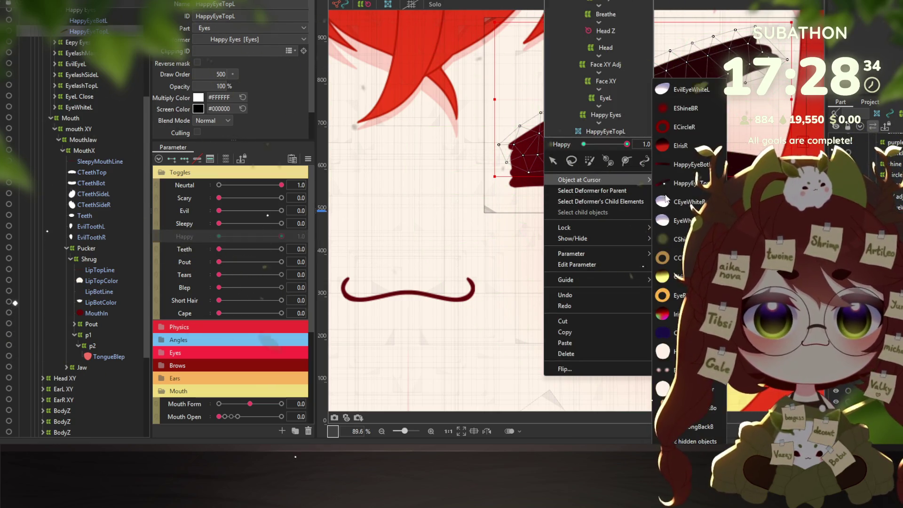
left_click(690, 170)
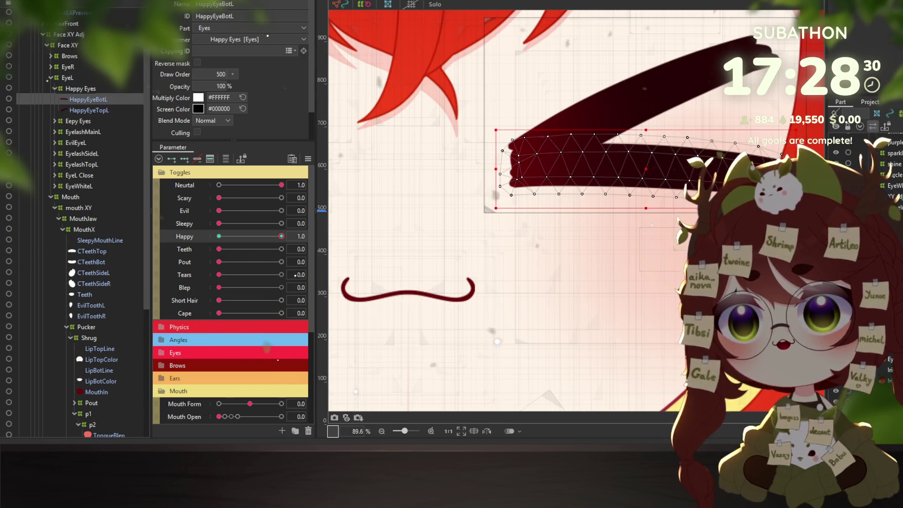
Open Physics Settings from the layer context menu and turn the Happy expression on.
right_click(52, 24)
left_click(99, 175)
left_click_drag(430, 69, 459, 70)
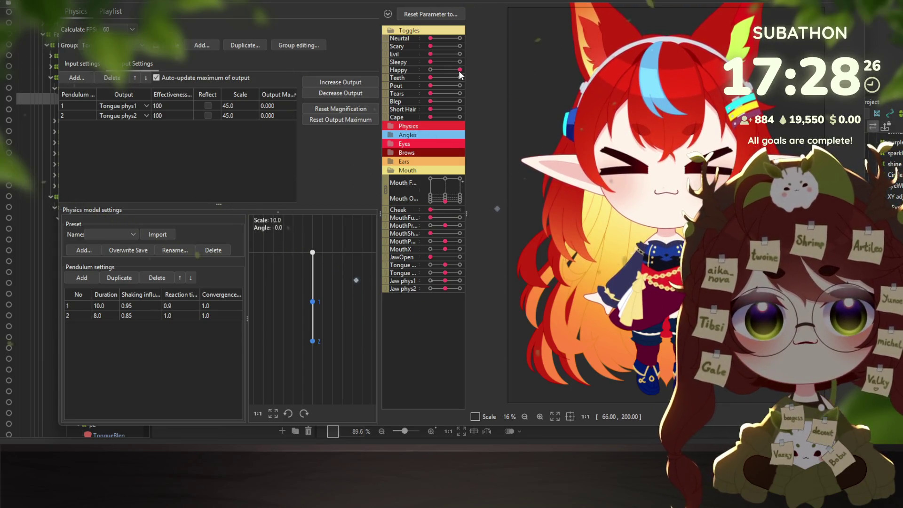
Set Happy to full and zoom the physics preview to watch the tongue pendulums reach 82.554 and 111.673.
scroll(670, 187, "up", 6)
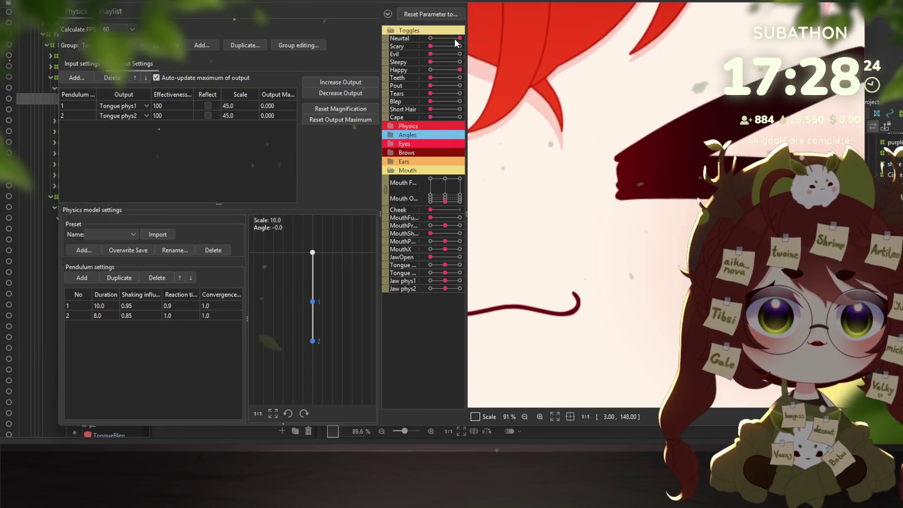
scroll(644, 157, "down", 5)
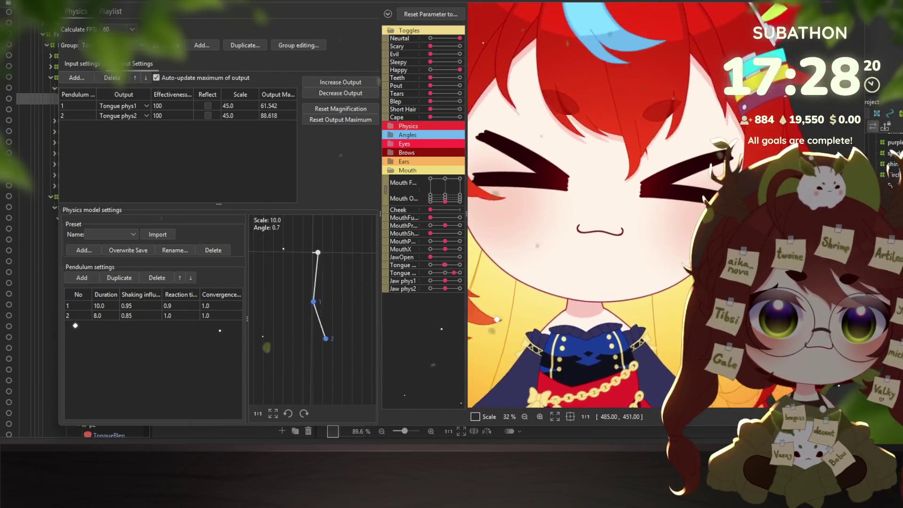
scroll(611, 191, "up", 5)
scroll(613, 192, "down", 3)
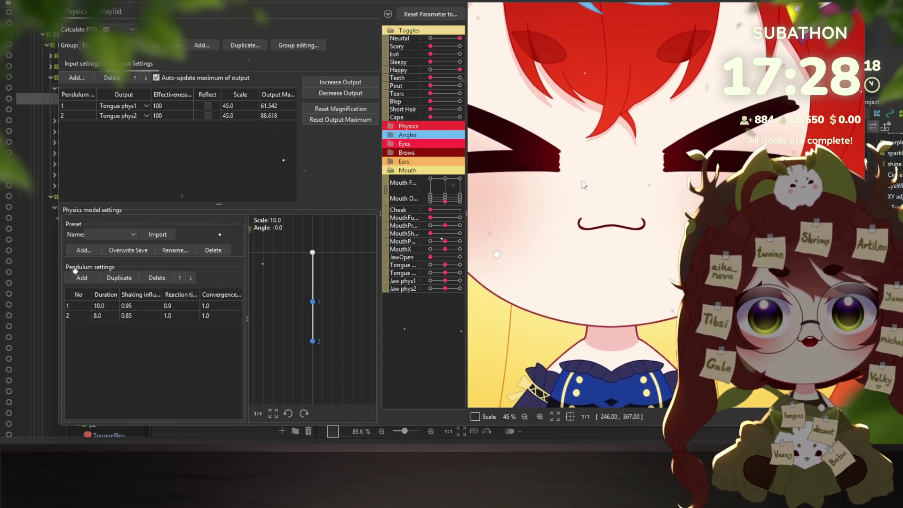
left_click(460, 69)
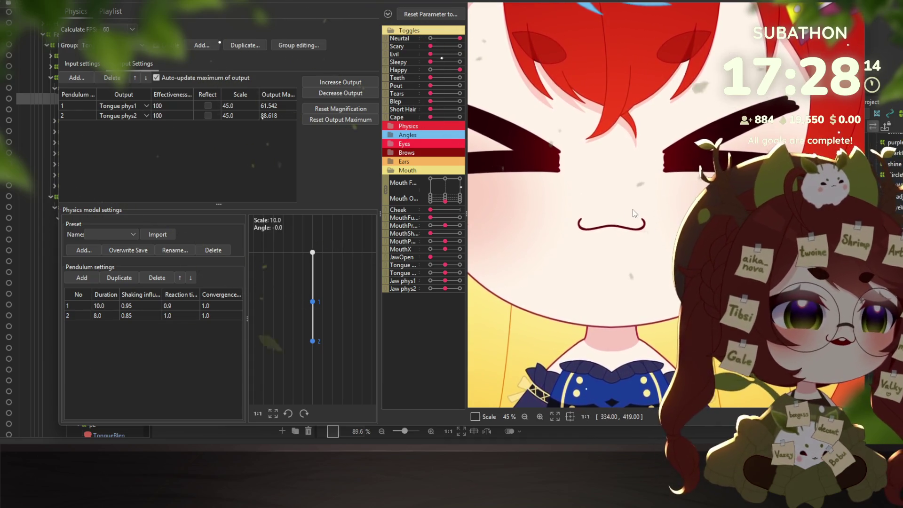
scroll(613, 203, "down", 2)
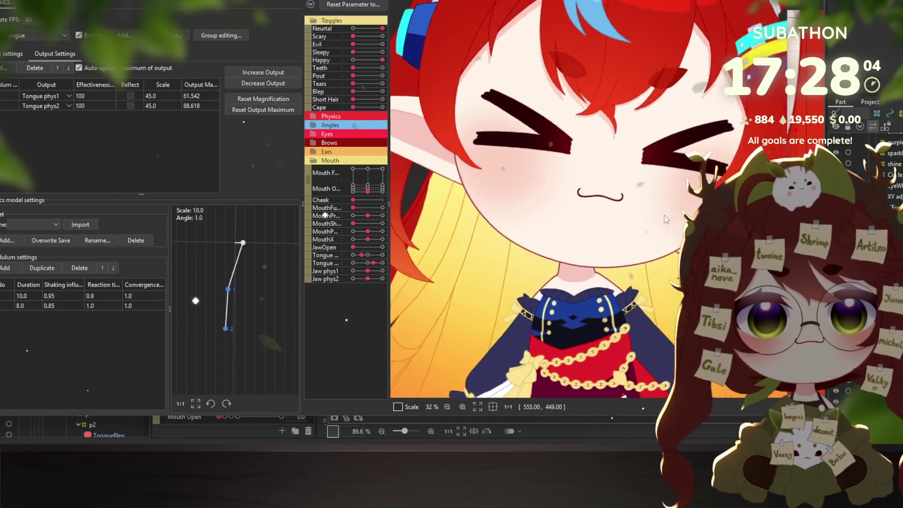
scroll(657, 205, "down", 3)
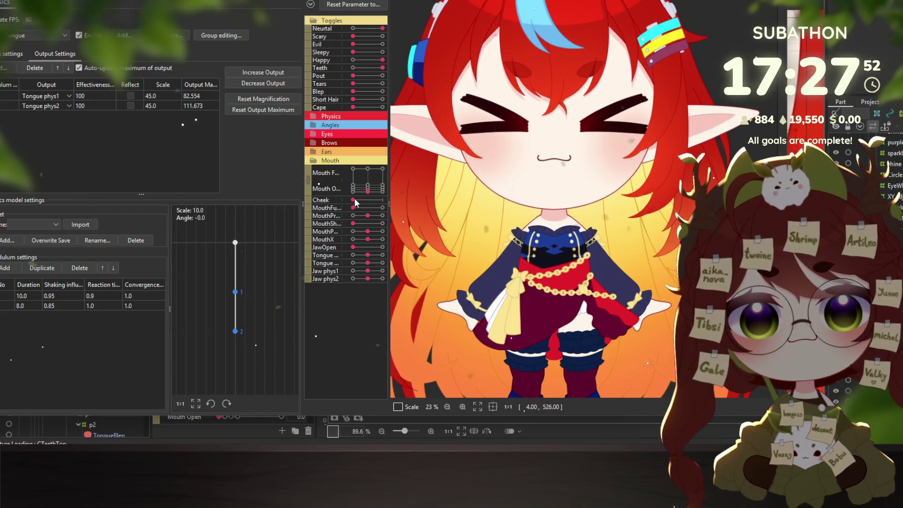
Try grin, small closed, wavy and small open mouth shapes, and max the Pout expression.
left_click_drag(377, 174, 394, 164)
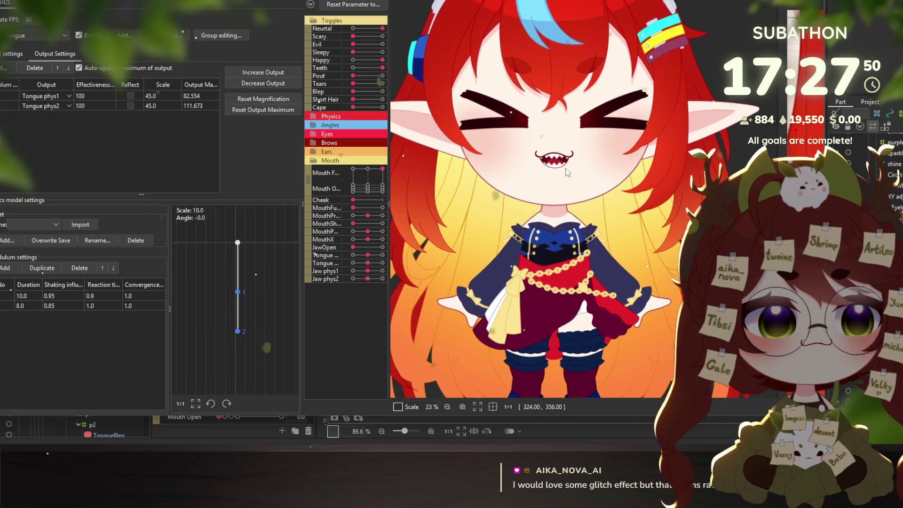
mouse_move(383, 169)
left_mouse_down()
mouse_move(343, 164)
mouse_move(391, 169)
left_mouse_up()
left_click_drag(353, 75, 382, 75)
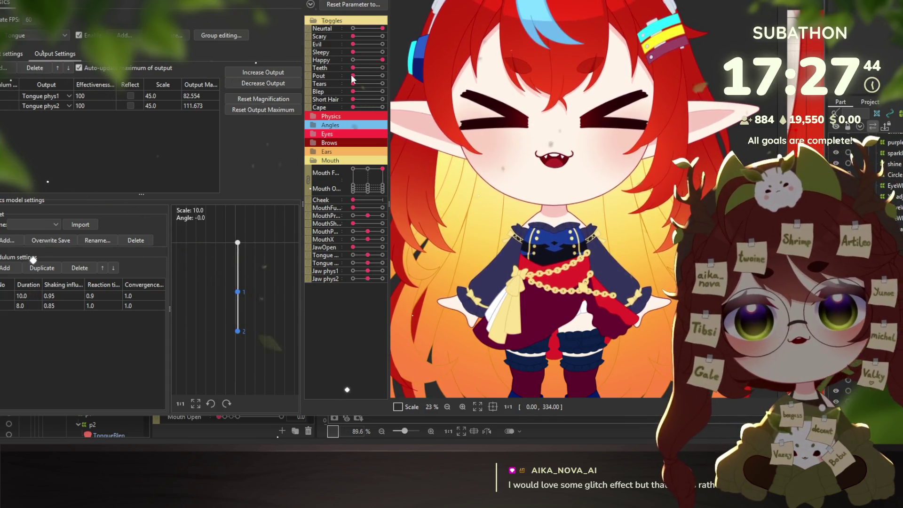
left_click(368, 189)
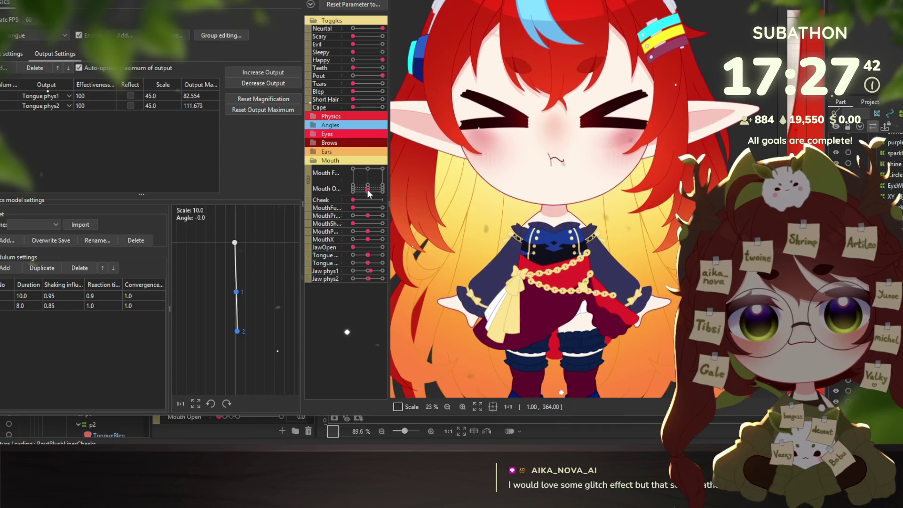
left_click(355, 168)
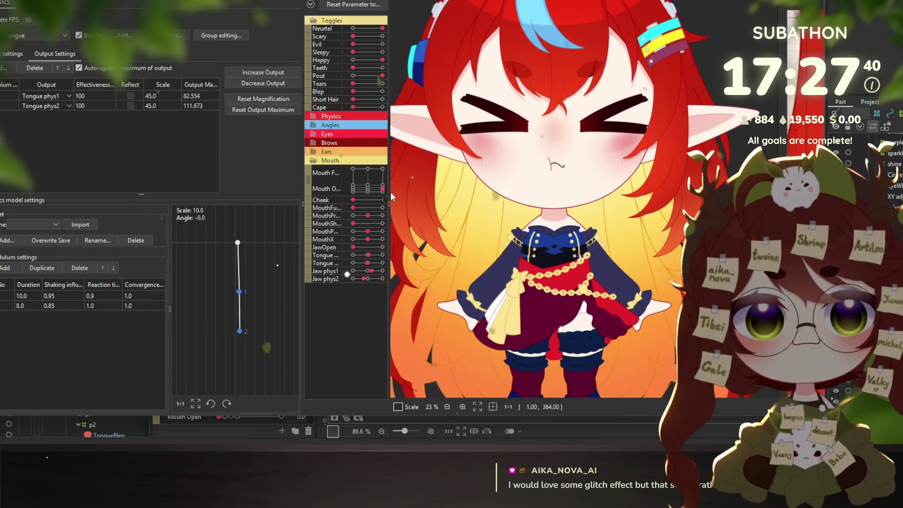
left_click(377, 188)
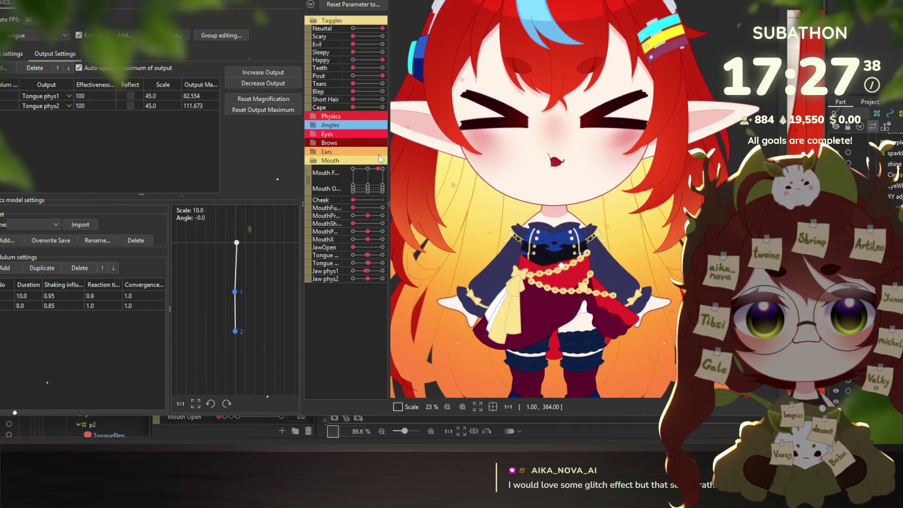
left_click(368, 187)
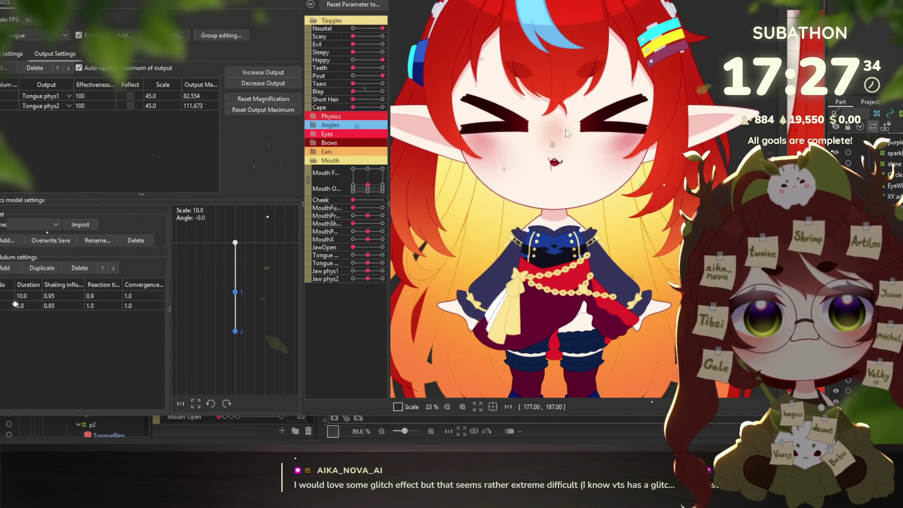
Switch the Happy expression back off.
scroll(567, 133, "up", 5)
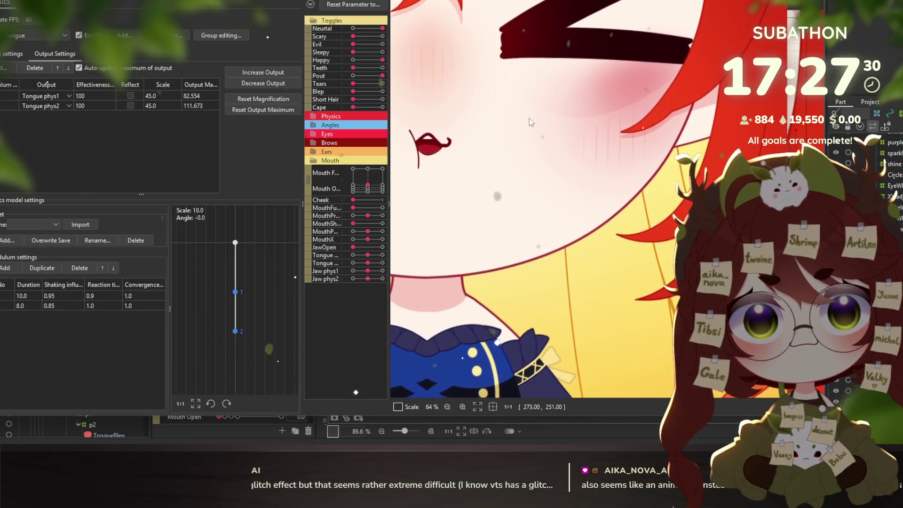
scroll(531, 121, "down", 2)
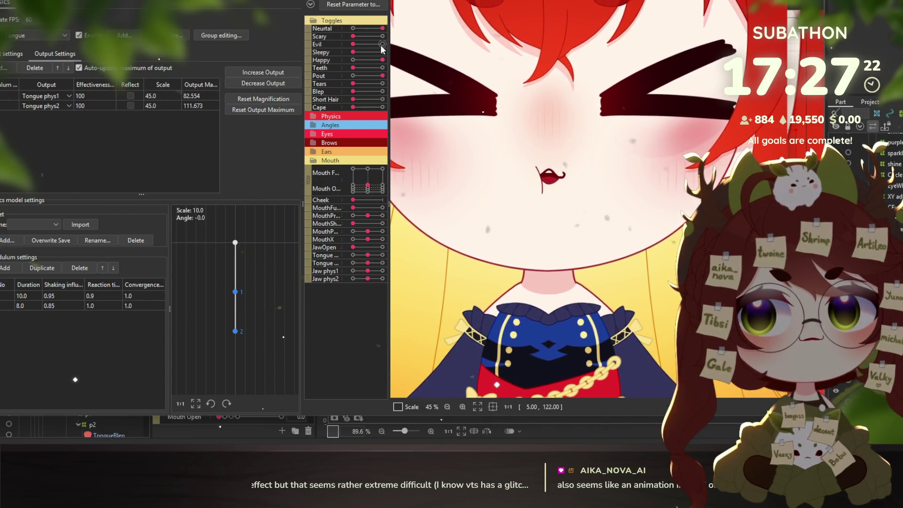
left_click(354, 59)
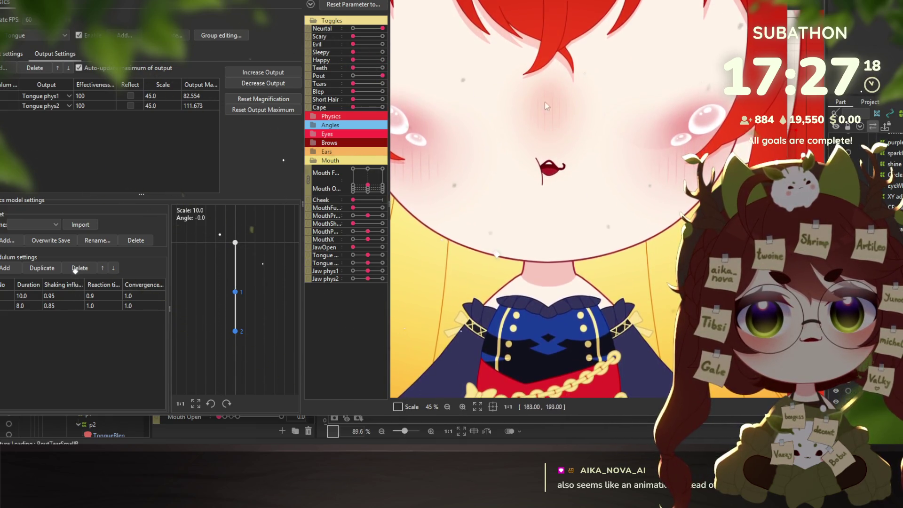
scroll(674, 141, "up", 5)
scroll(644, 171, "down", 6)
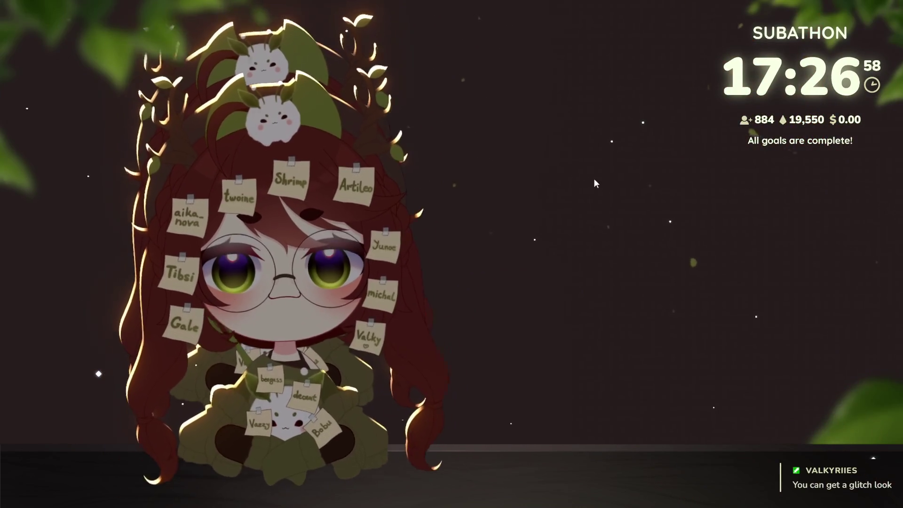
Show VTube Studio's interface and open the visual effects list.
double_click(599, 207)
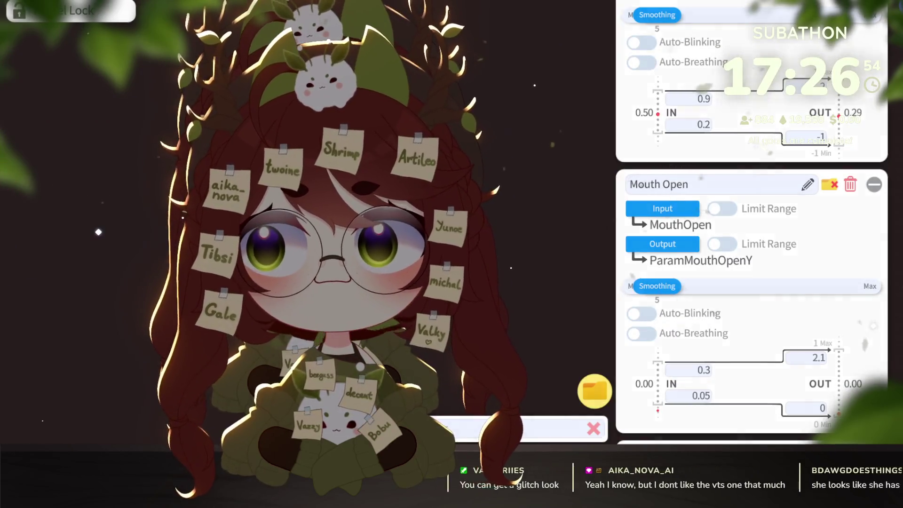
scroll(762, 304, "down", 10)
scroll(761, 304, "up", 10)
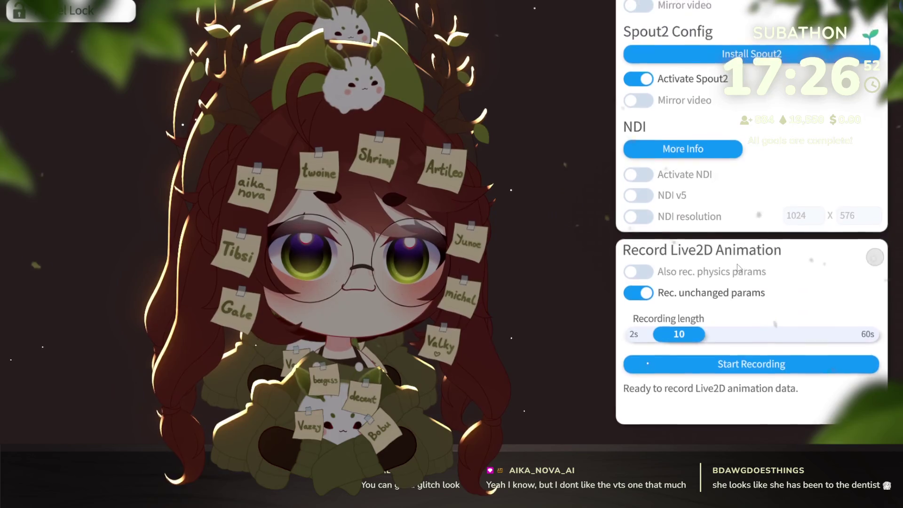
left_click(757, 129)
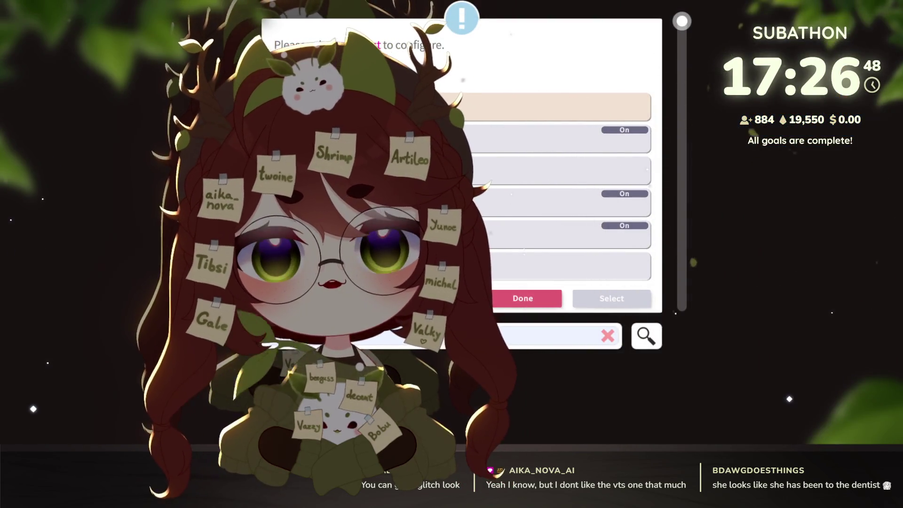
Choose the digital glitch effect from the list and add it.
scroll(550, 197, "down", 5)
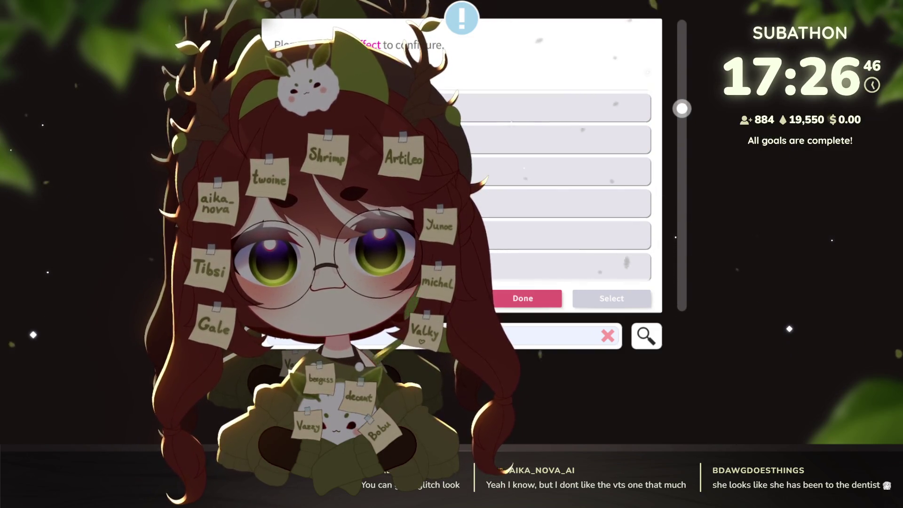
scroll(550, 198, "down", 5)
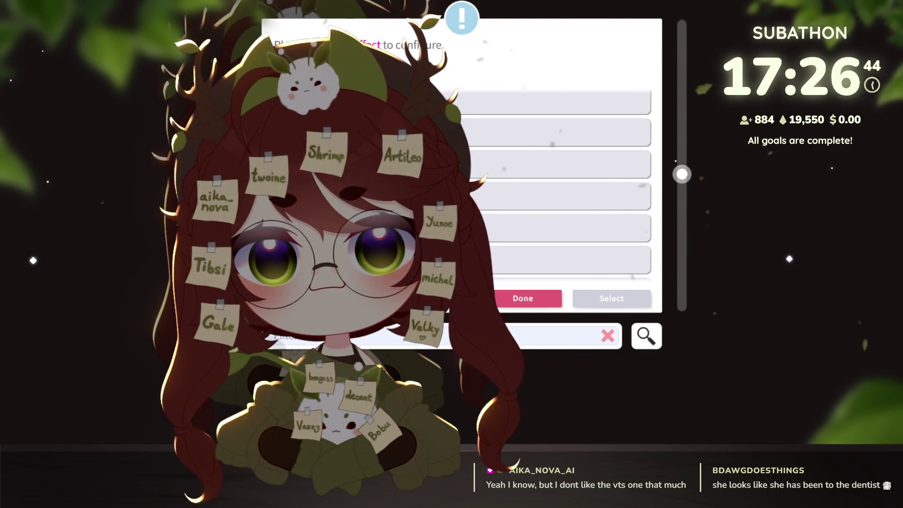
left_click(560, 196)
left_click(559, 228)
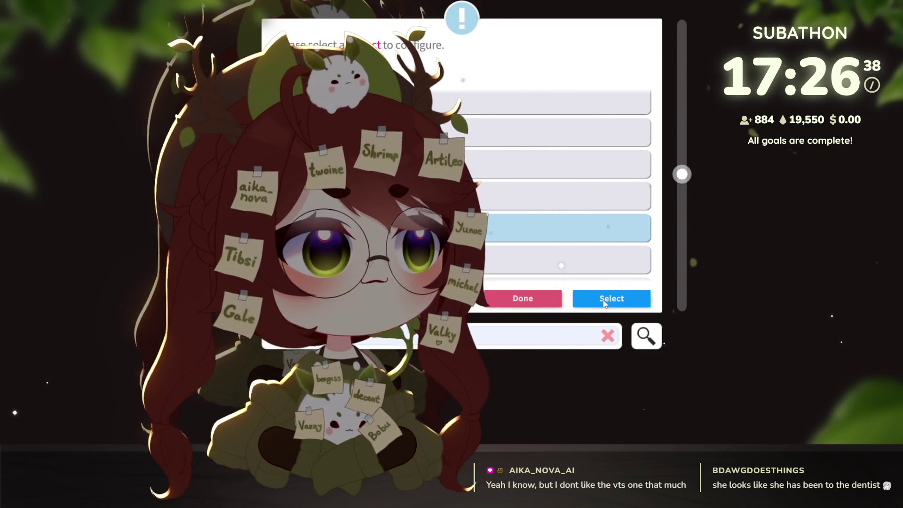
left_click(599, 300)
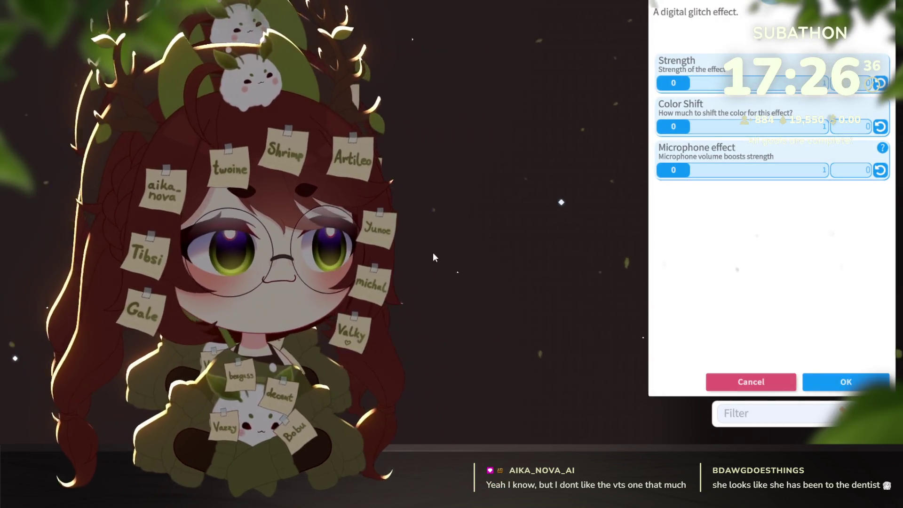
Vary the glitch Strength, including about 0.2, and the Color Shift, then return Color Shift to 0.
left_click_drag(678, 86, 747, 83)
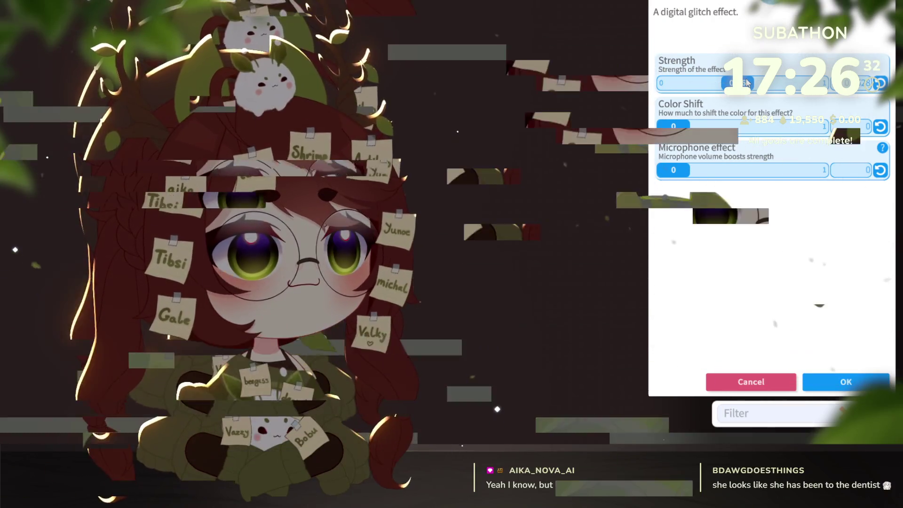
left_click_drag(747, 83, 709, 81)
left_click_drag(677, 130, 771, 129)
mouse_move(700, 87)
left_mouse_down()
mouse_move(751, 84)
mouse_move(665, 82)
left_mouse_up()
left_click_drag(787, 126, 650, 126)
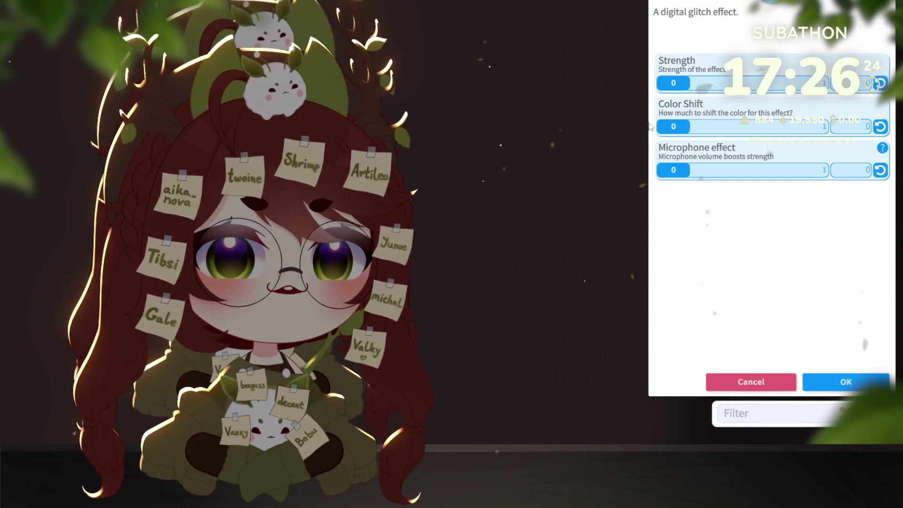
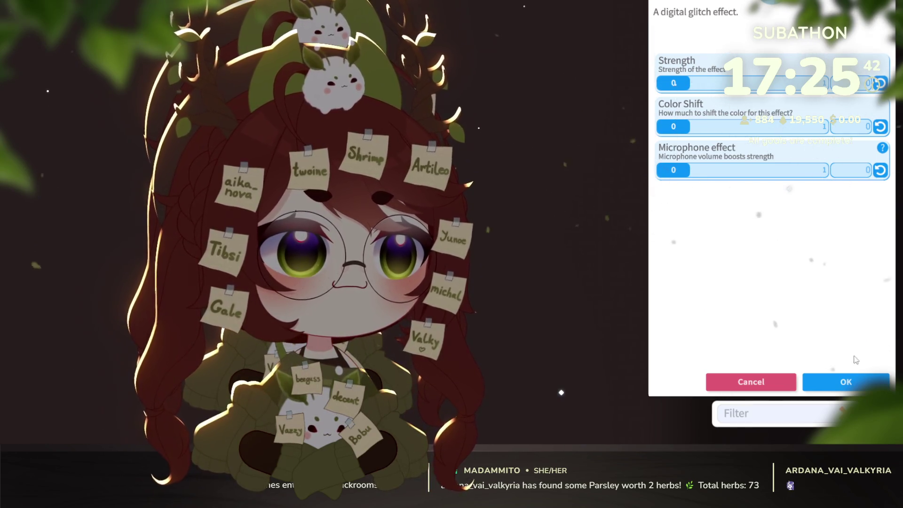
Confirm the glitch effect with OK and close the effect list with Done, leaving 3 effects active.
left_click(835, 383)
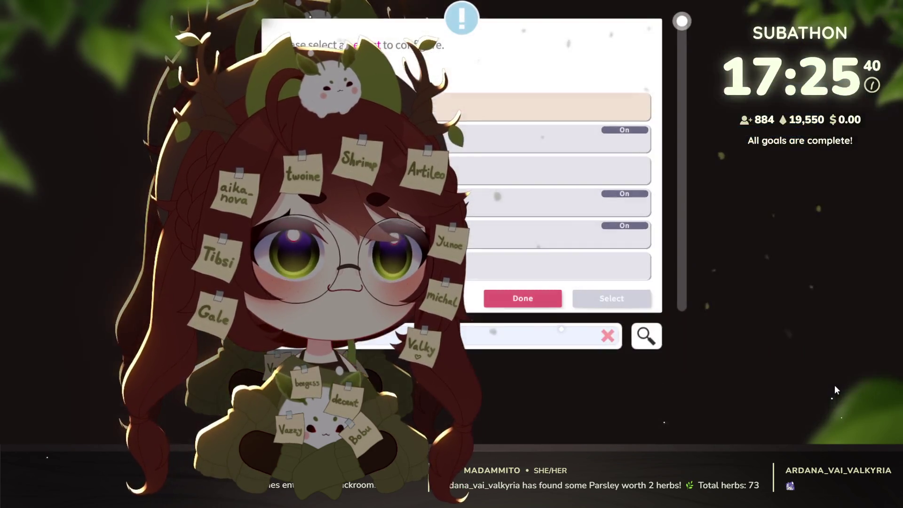
left_click(506, 304)
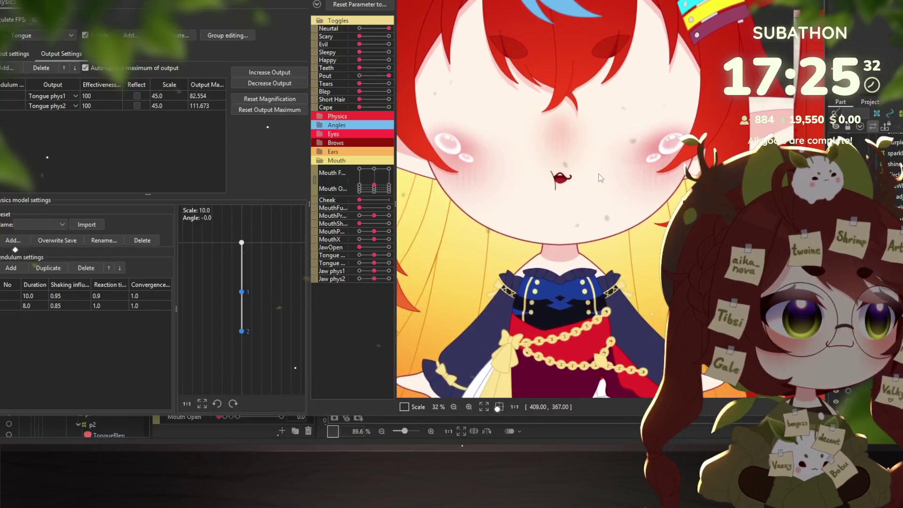
Zoom the canvas in and out on the model's face.
scroll(623, 148, "up", 5)
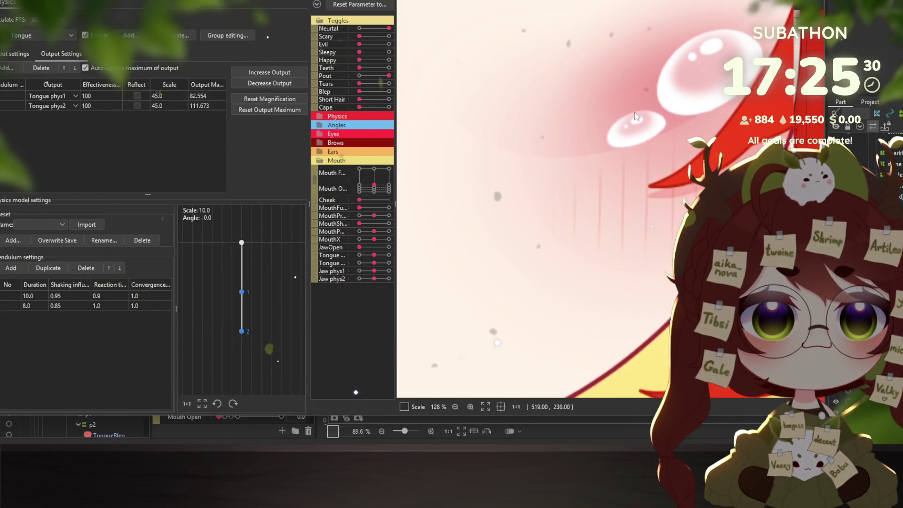
scroll(613, 144, "down", 7)
scroll(590, 153, "up", 3)
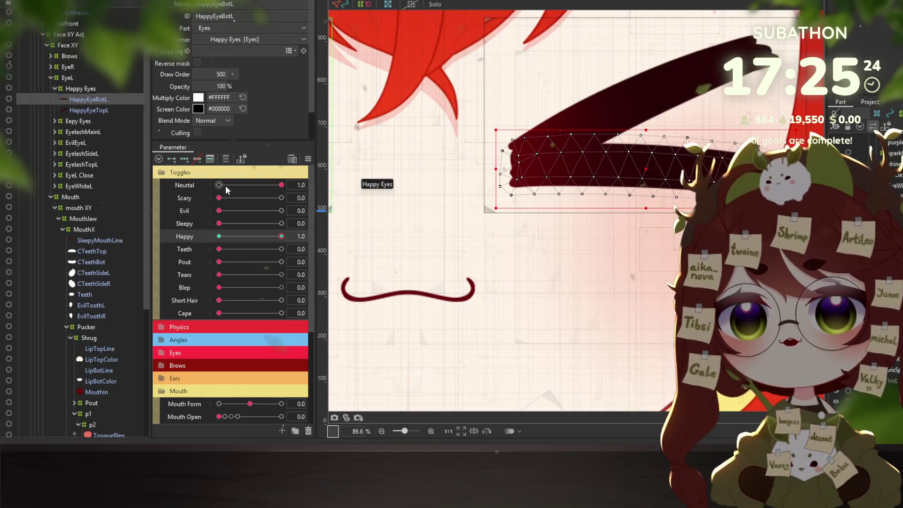
Set the Happy toggle to 0, frame the whole face, and deselect the happy-eye mesh.
left_click(219, 236)
scroll(607, 240, "down", 3)
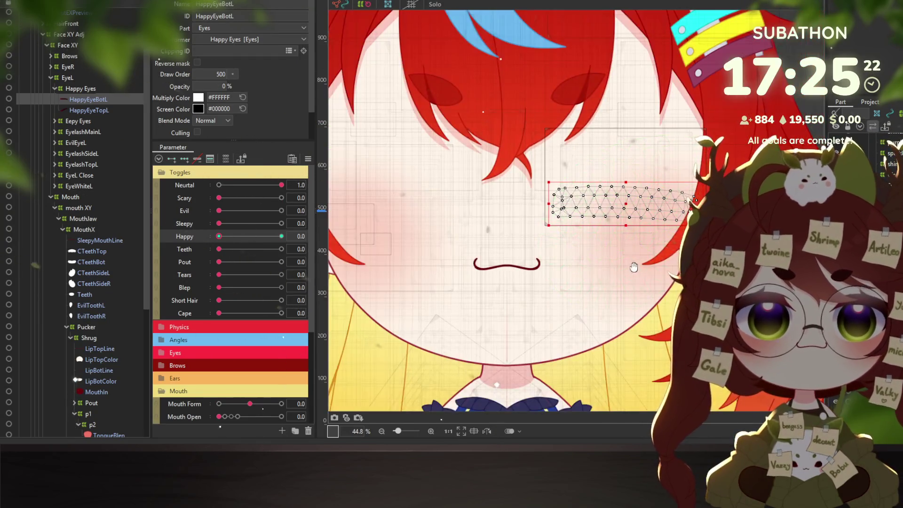
left_click_drag(678, 255, 669, 201)
left_click(612, 234)
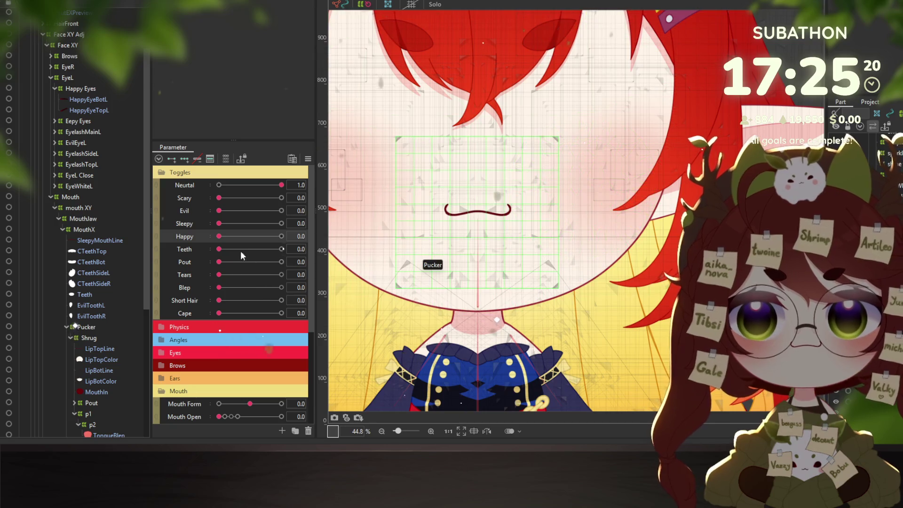
Drag the Pout toggle to 1.0 and select the EvilEyeWhiteL mesh on the cheek.
mouse_move(219, 275)
left_mouse_down()
mouse_move(254, 275)
mouse_move(301, 259)
left_mouse_up()
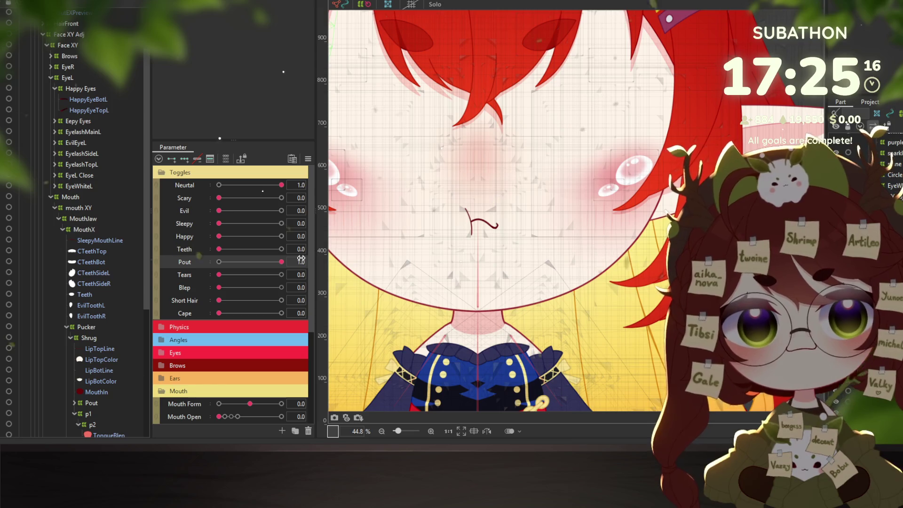
scroll(608, 173, "up", 5)
scroll(509, 306, "down", 2)
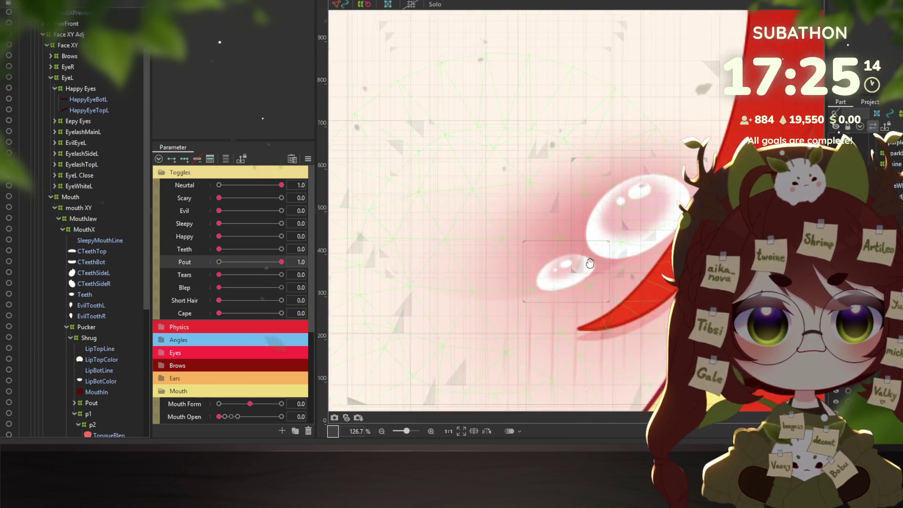
left_click(535, 197)
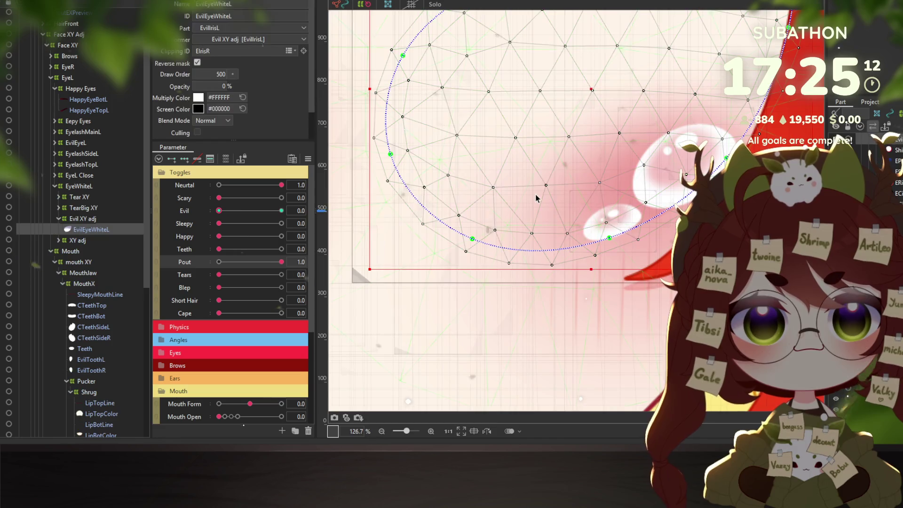
Select the PoutBlush object from the objects listed under the cheek spot.
mouse_move(530, 97)
left_mouse_down()
mouse_move(530, 25)
mouse_move(525, 90)
mouse_move(475, 46)
mouse_move(484, 48)
left_mouse_up()
left_click_drag(508, 203, 524, 214)
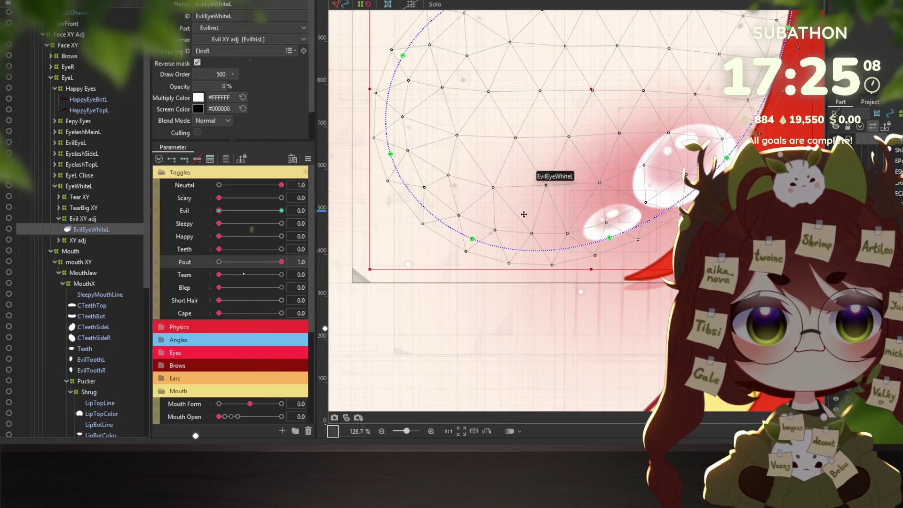
right_click(583, 228)
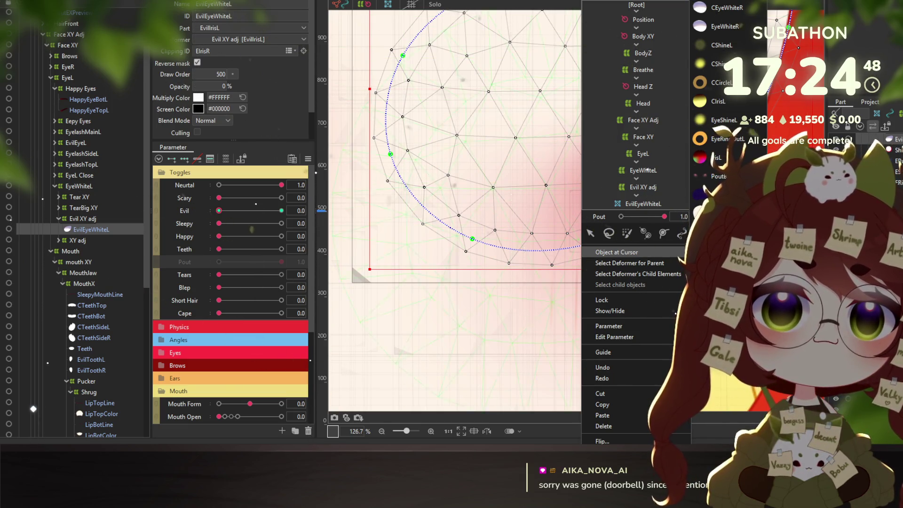
left_click(616, 252)
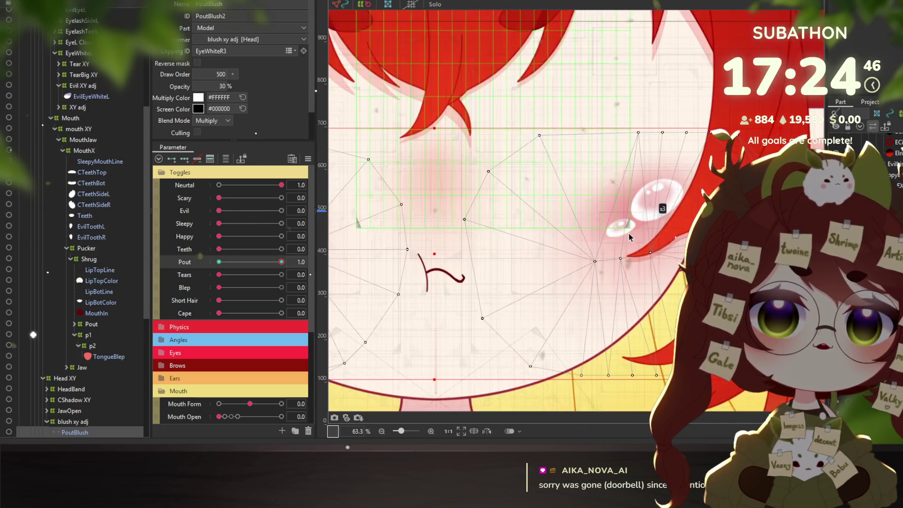
Move the PoutBlush mesh higher up the cheek, undoing the last move.
left_click_drag(433, 253, 408, 127)
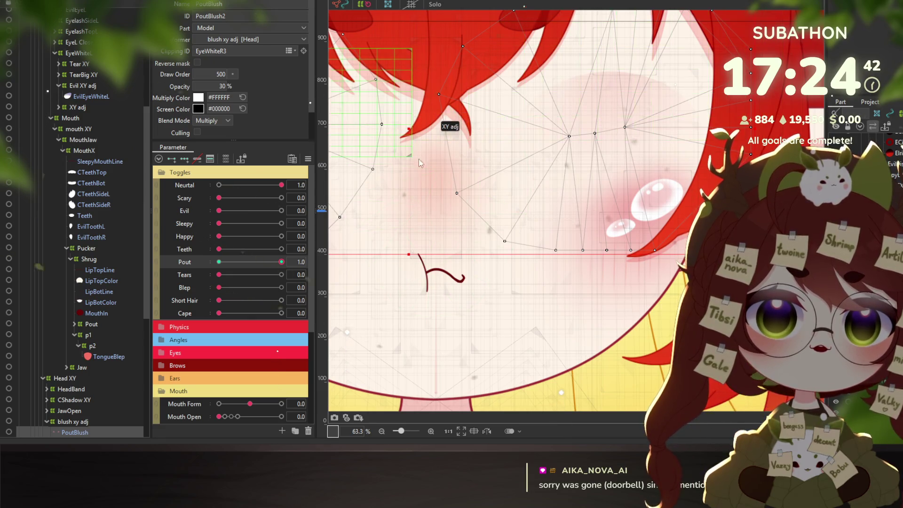
left_click_drag(420, 163, 651, 89)
mouse_move(439, 253)
left_mouse_down()
mouse_move(400, 67)
mouse_move(484, 146)
mouse_move(521, 156)
left_mouse_up()
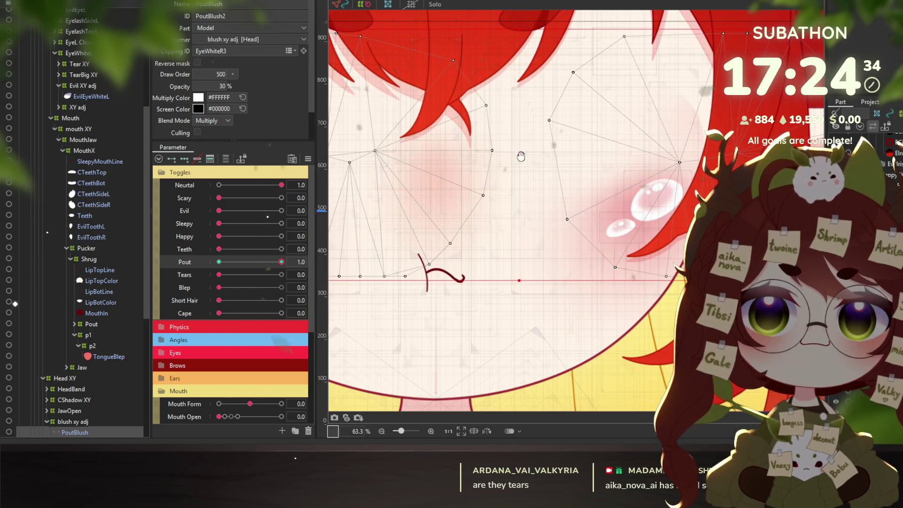
left_click_drag(483, 178, 581, 167)
key("ctrl+z")
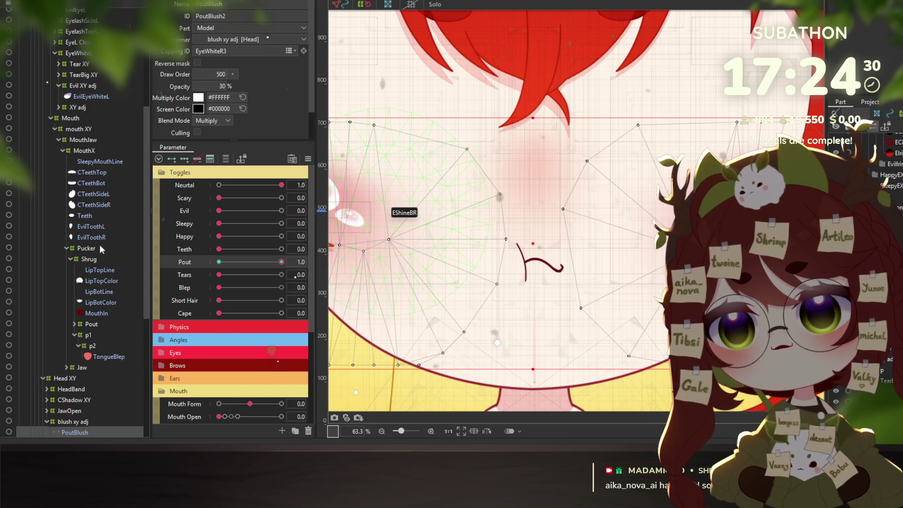
Open Modeling > Physics Settings for the tongue pendulums.
scroll(101, 249, "down", 5)
right_click(74, 277)
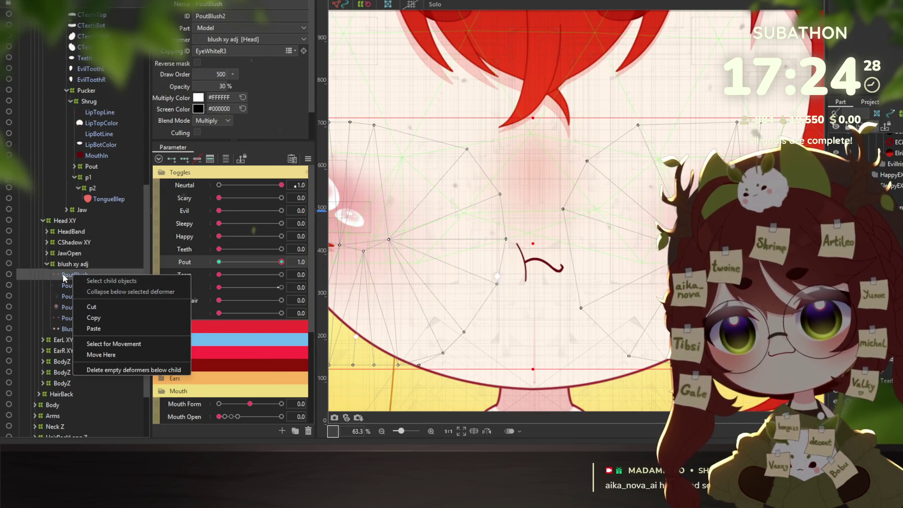
key("Escape")
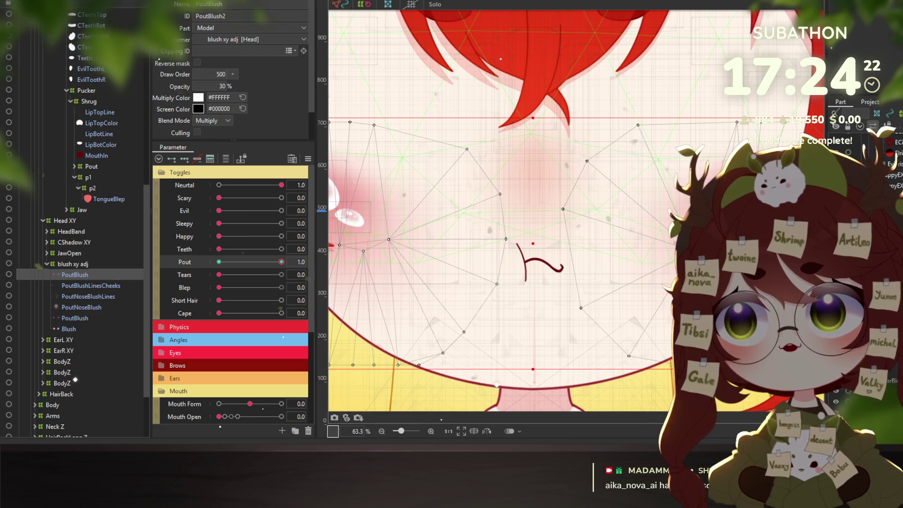
left_click(61, 0)
left_click(83, 177)
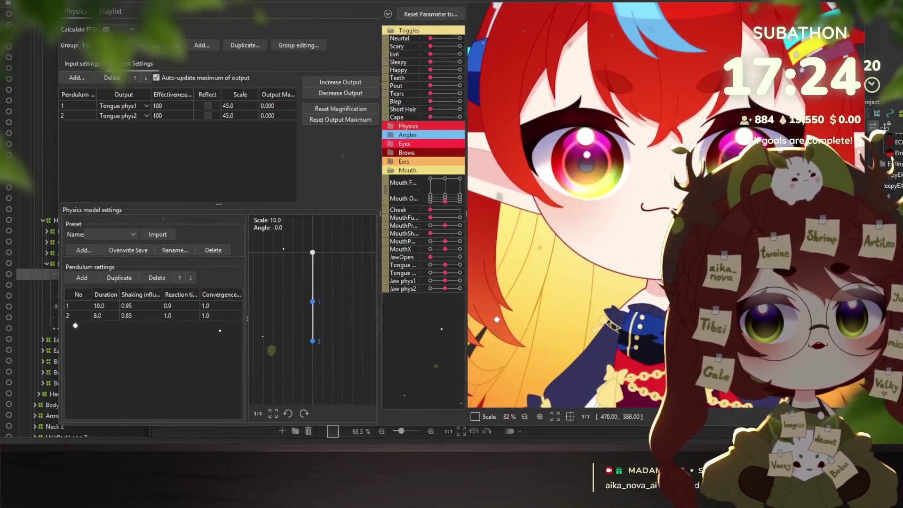
Preview Neutral, Happy, Pout and Scary expressions while swinging the head to test tongue physics.
left_click(459, 38)
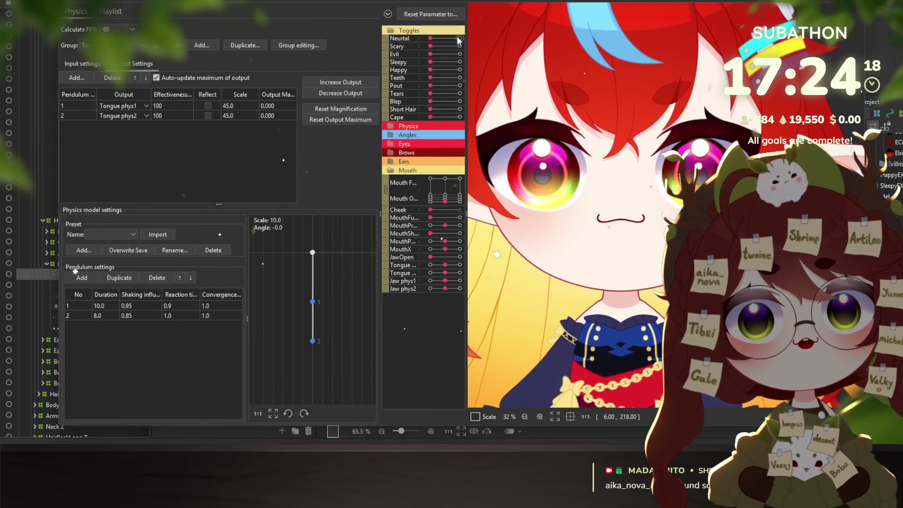
left_click(445, 69)
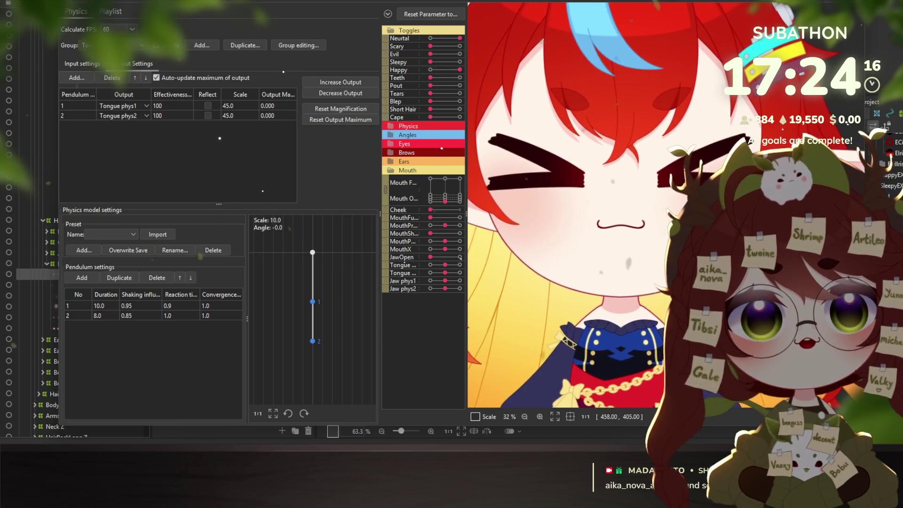
left_click(442, 68)
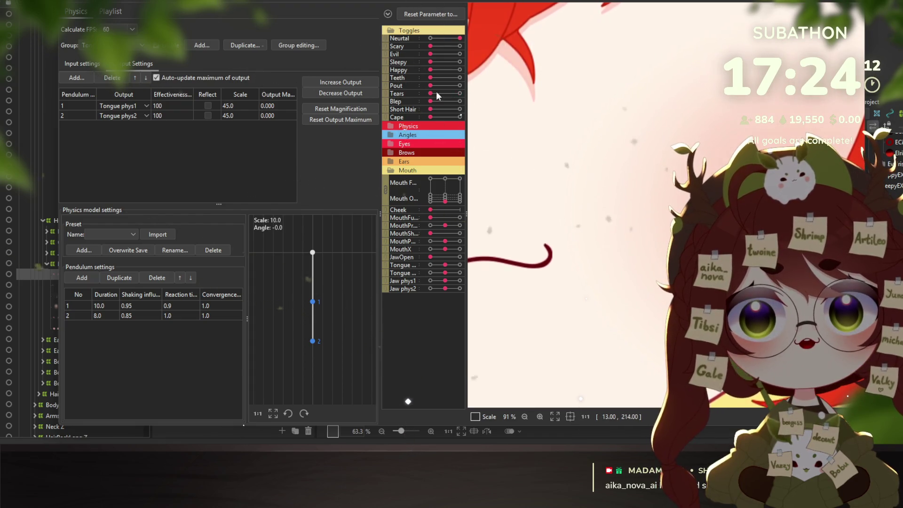
left_click(445, 86)
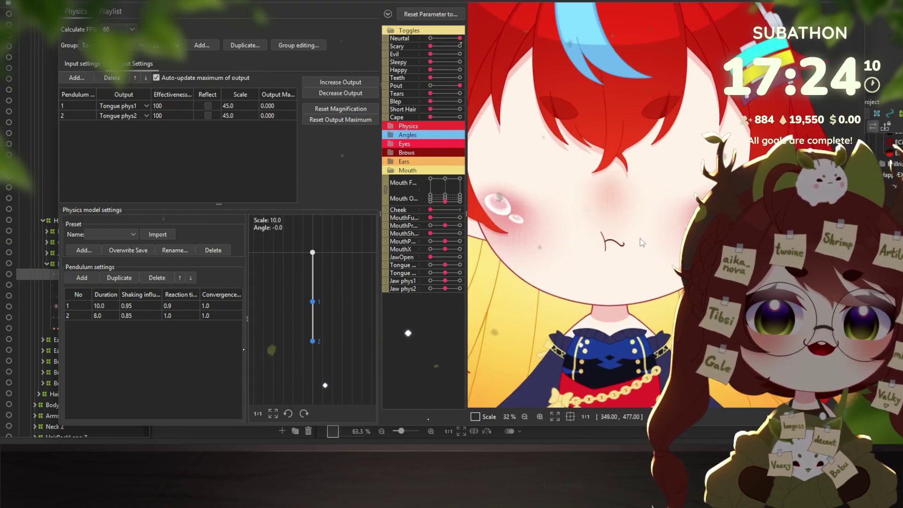
mouse_move(616, 245)
left_mouse_down()
mouse_move(606, 215)
mouse_move(668, 283)
mouse_move(668, 306)
left_mouse_up()
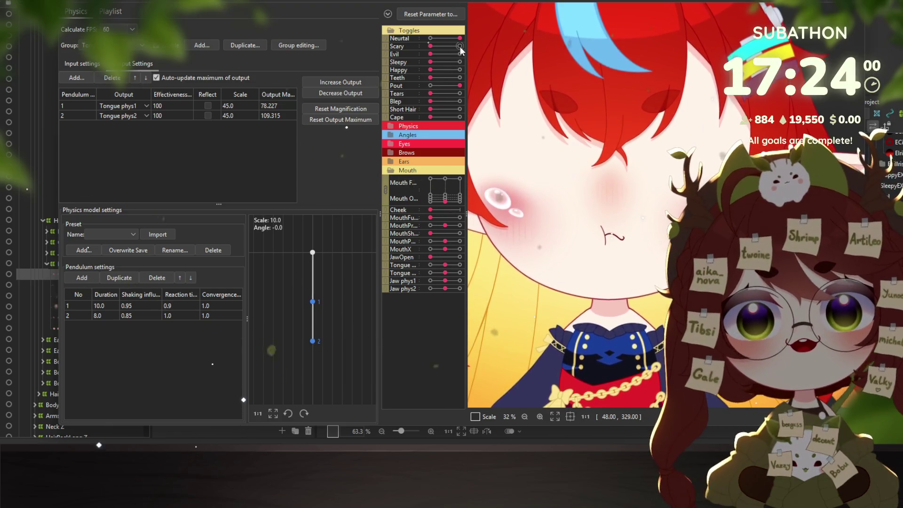
left_click(459, 46)
mouse_move(541, 179)
left_mouse_down()
mouse_move(579, 207)
mouse_move(559, 191)
mouse_move(564, 202)
mouse_move(592, 169)
mouse_move(658, 47)
left_mouse_up()
mouse_move(684, 14)
left_mouse_down()
mouse_move(667, 71)
mouse_move(696, 108)
left_mouse_up()
left_click_drag(634, 252, 596, 221)
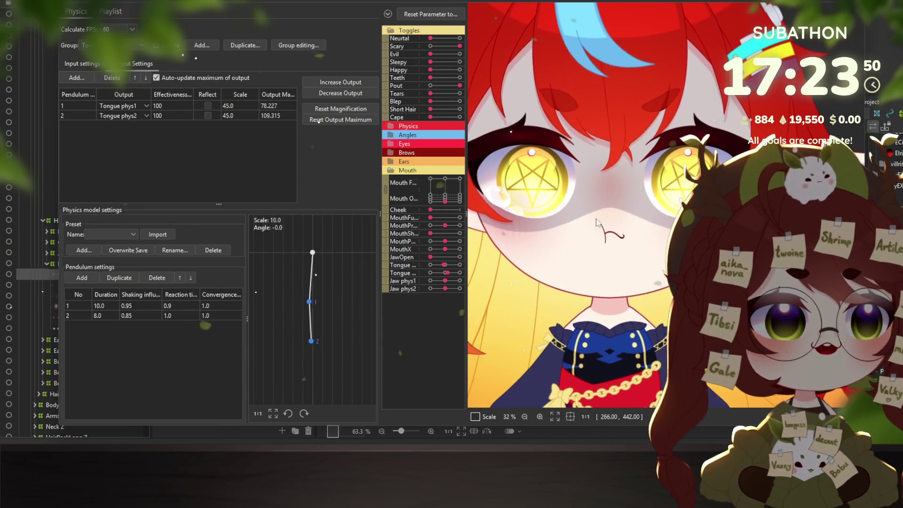
Turn Pout off, switch Tears on then off, and test Short Hair on and off.
left_click(430, 85)
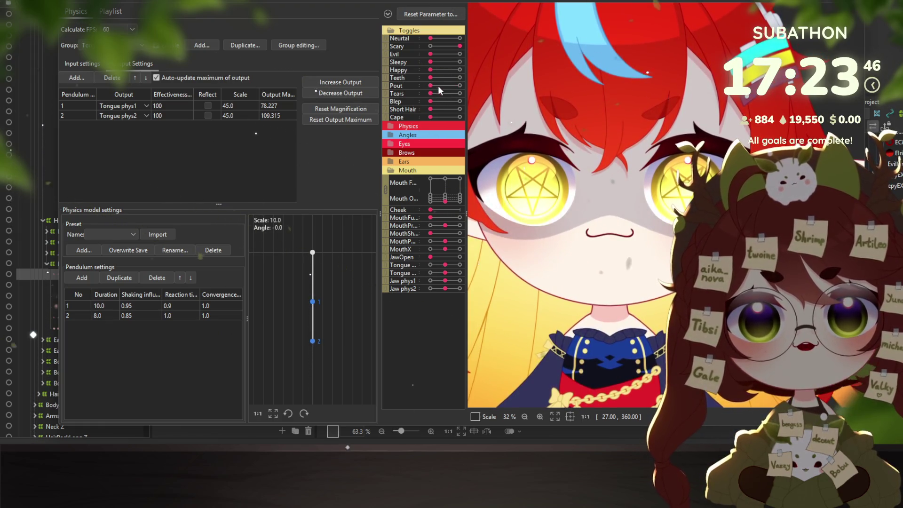
left_click(458, 93)
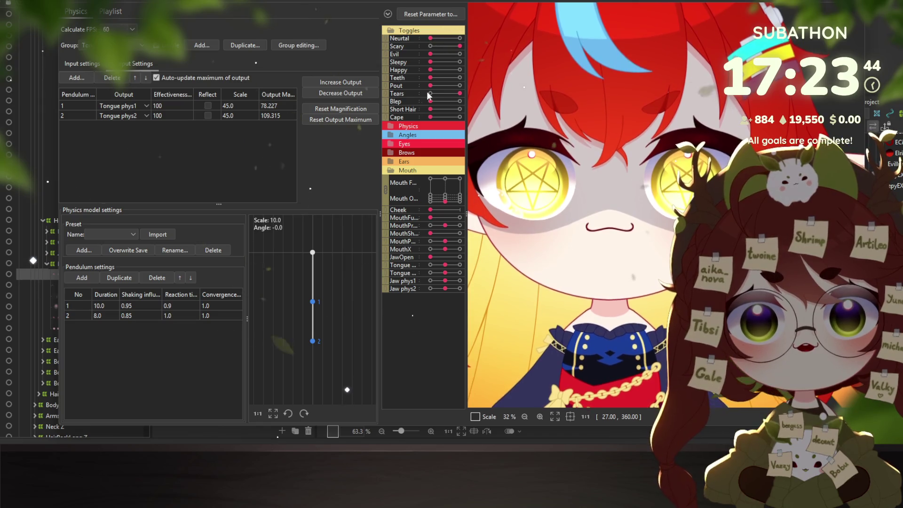
scroll(490, 202, "up", 2)
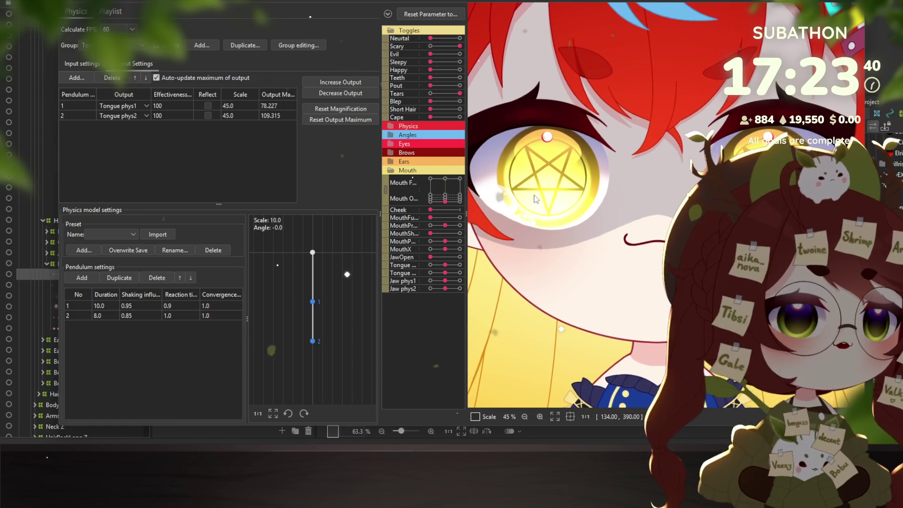
left_click(430, 93)
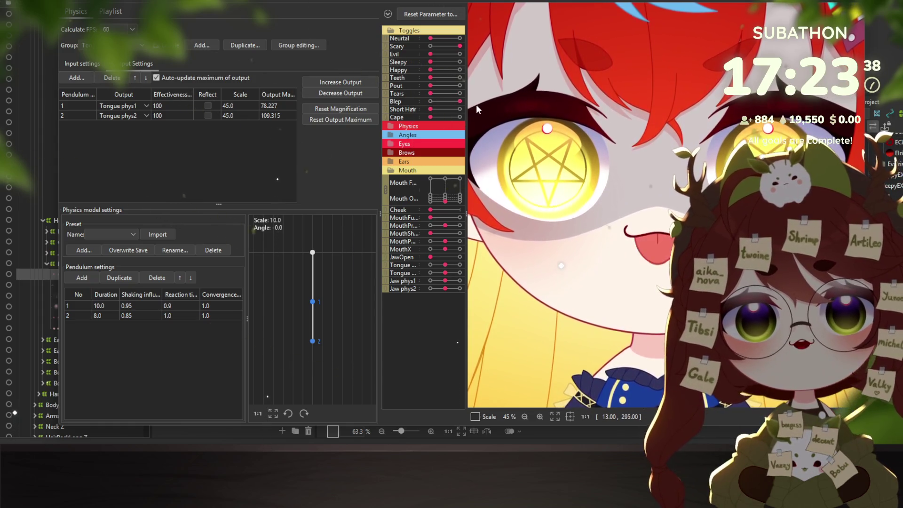
left_click(430, 110)
left_click(430, 109)
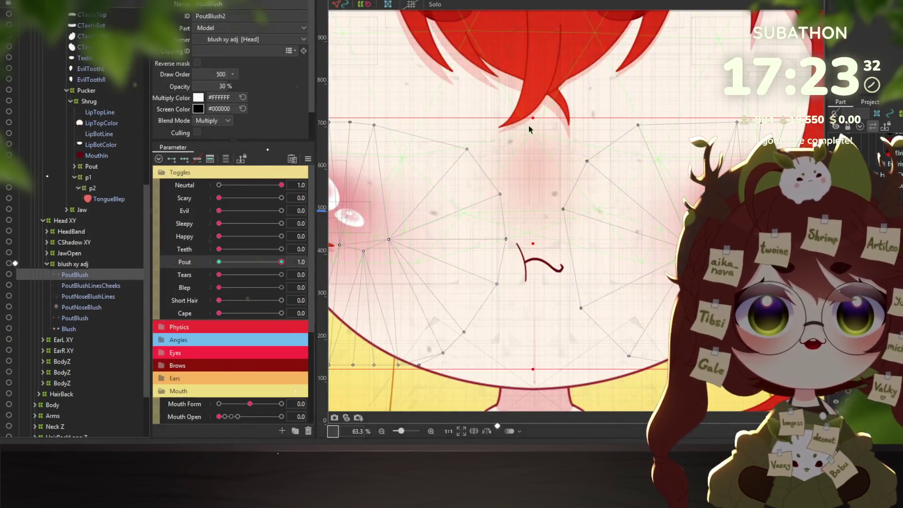
scroll(528, 129, "down", 2)
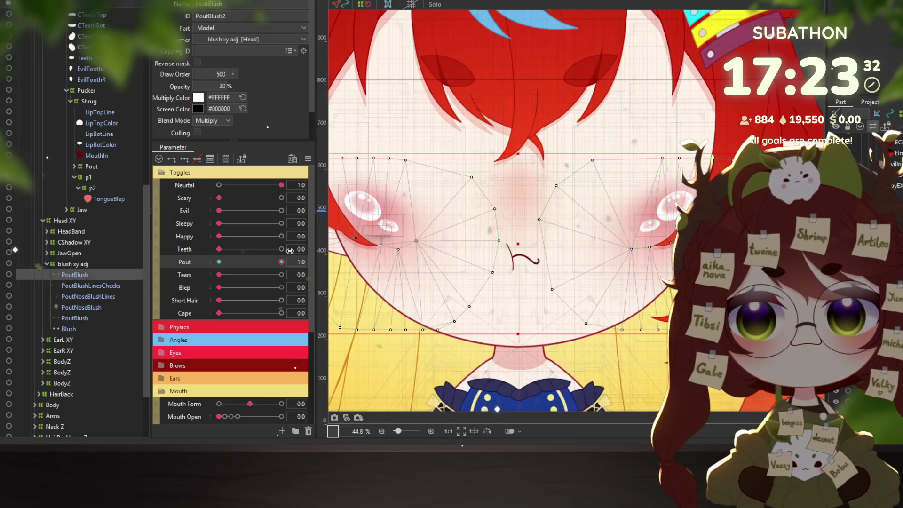
Reset all parameters to their defaults and zoom the canvas onto the face.
scroll(370, 184, "down", 5)
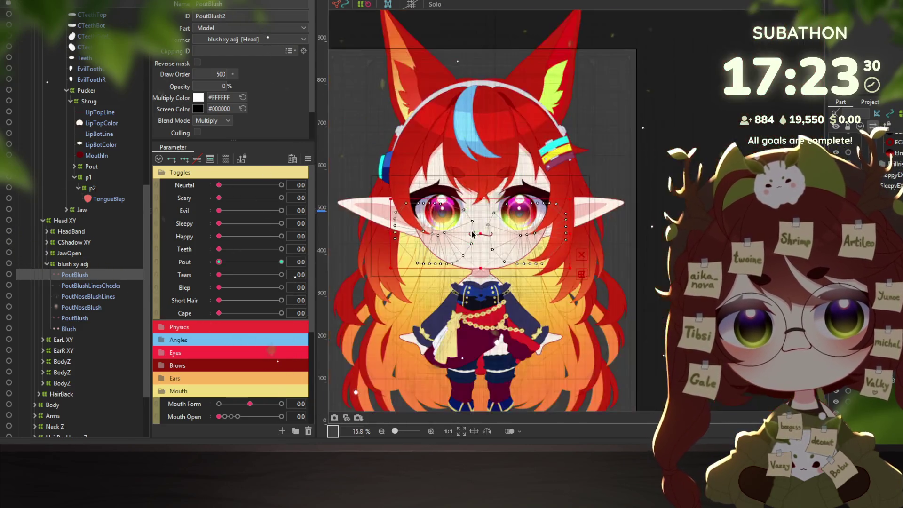
key("Escape")
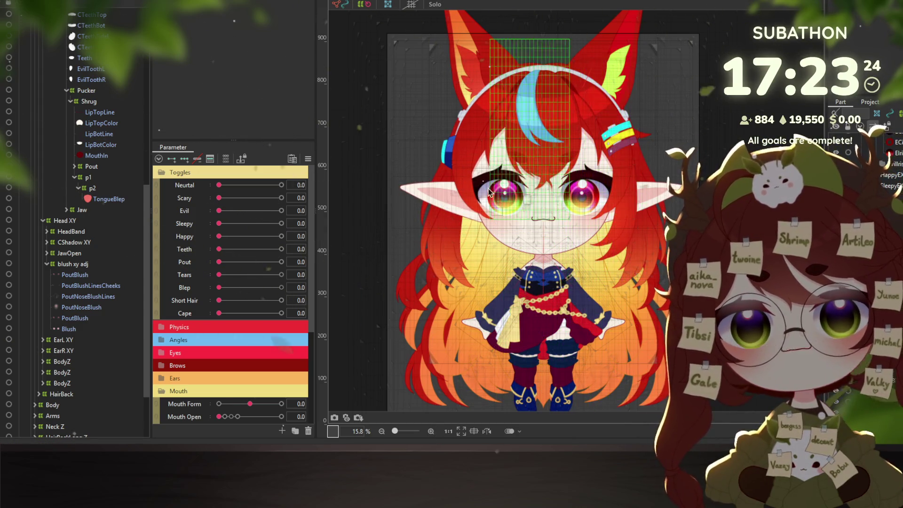
scroll(540, 247, "up", 2)
scroll(513, 209, "up", 2)
scroll(548, 233, "down", 1)
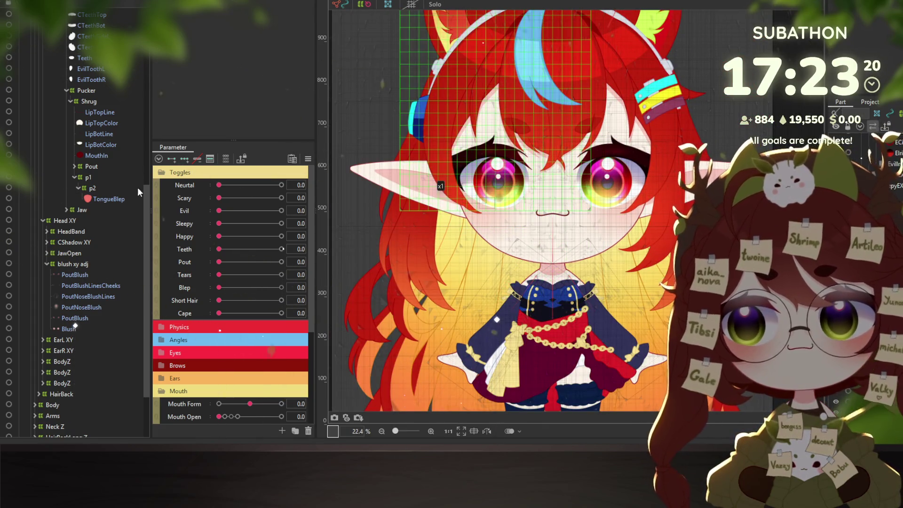
scroll(63, 164, "up", 4)
Collapse the Mouth group and list the objects lying under the left eye.
left_click(51, 78)
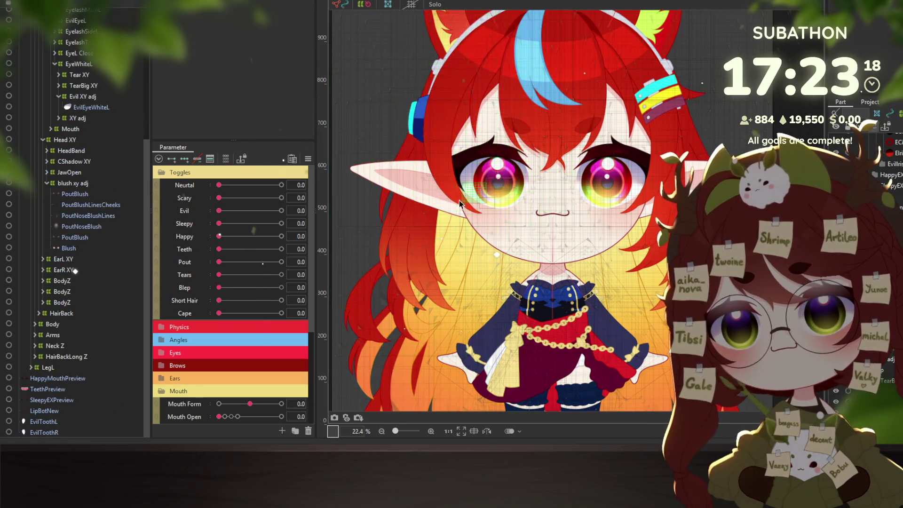
scroll(492, 204, "up", 2)
right_click(495, 193)
Pick PoutTearBigR from Object at Cursor and set Tears to 1.0.
mouse_move(563, 224)
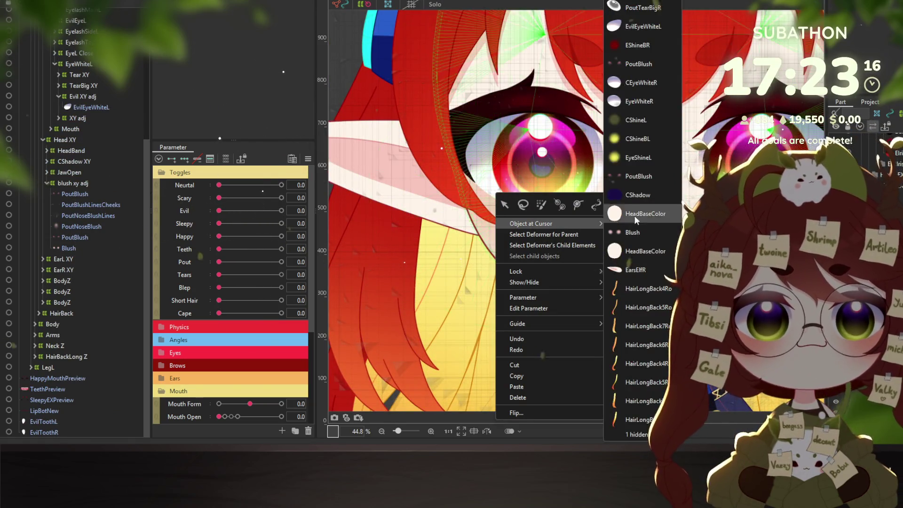
left_click(643, 8)
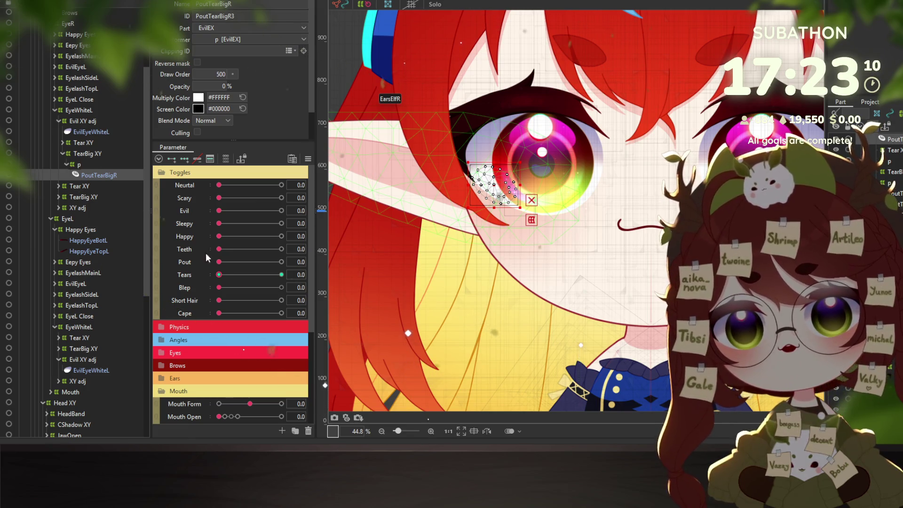
left_click_drag(221, 276, 282, 276)
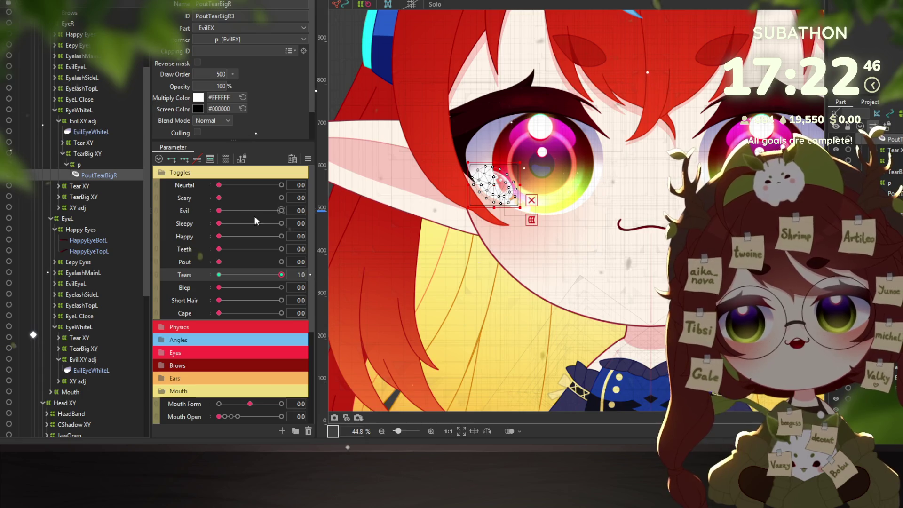
Switch Evil and Neutral to 1.0 with the tear centred, selecting the TearBig XY deformer.
left_click(281, 211)
left_click(234, 274)
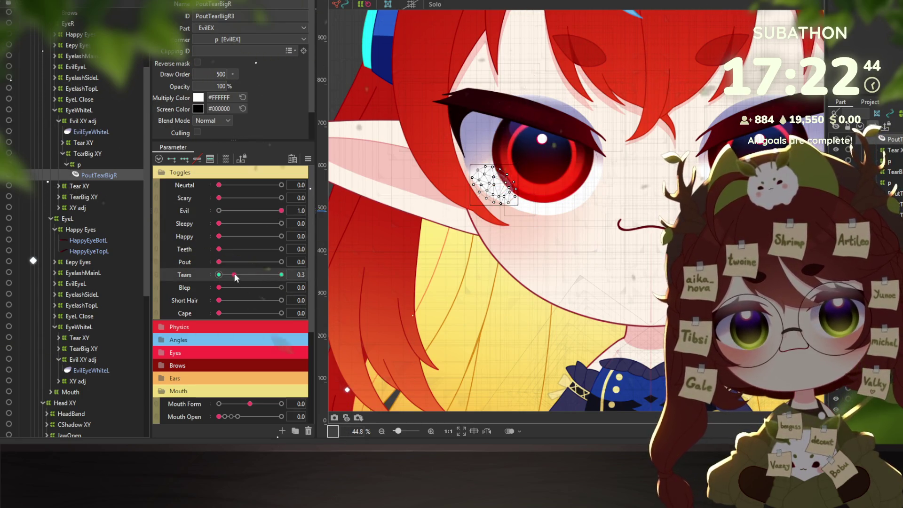
scroll(473, 205, "up", 3)
left_click_drag(444, 193, 404, 189)
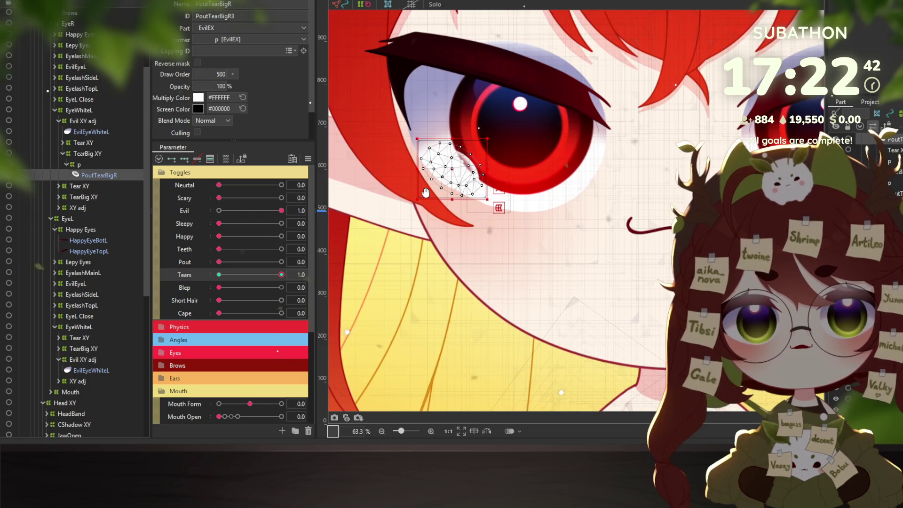
left_click(267, 184)
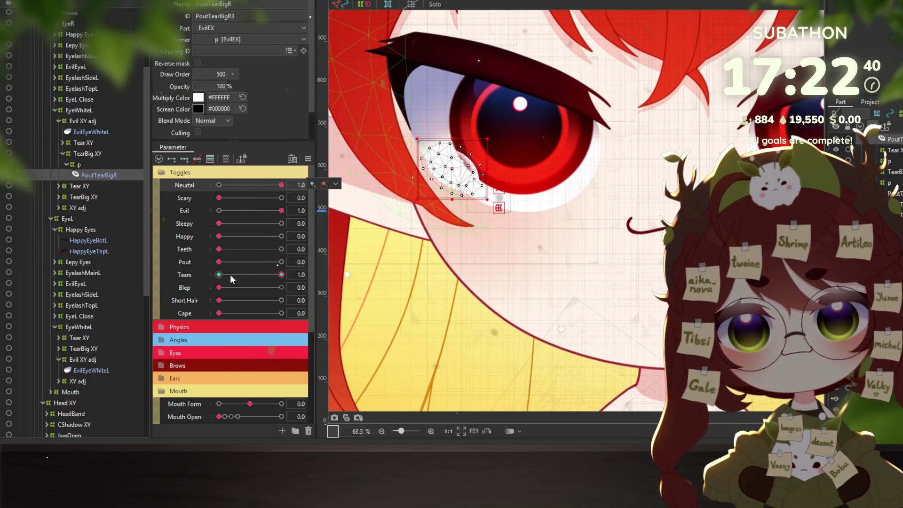
left_click(90, 155)
Select TearBig XY and the first Tear XY deformer with their children, expanding Tear XY.
right_click(90, 154)
right_click(86, 153)
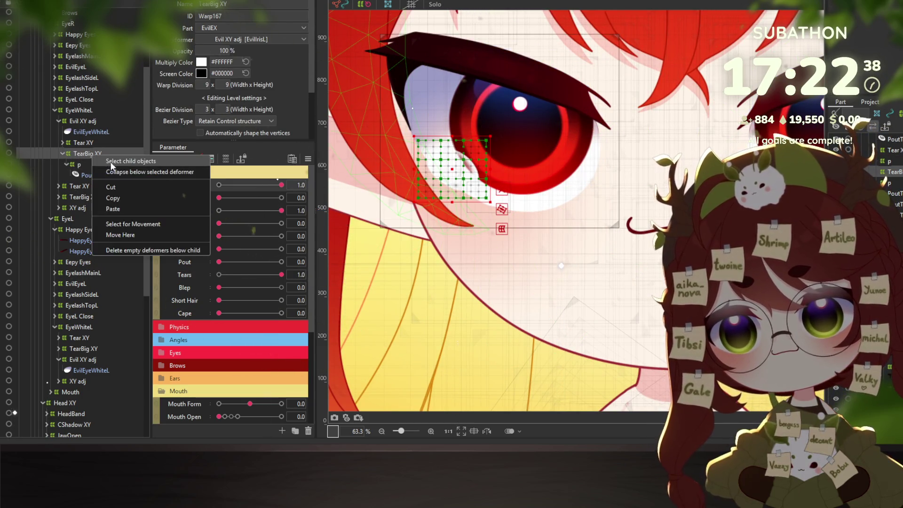
left_click(100, 160)
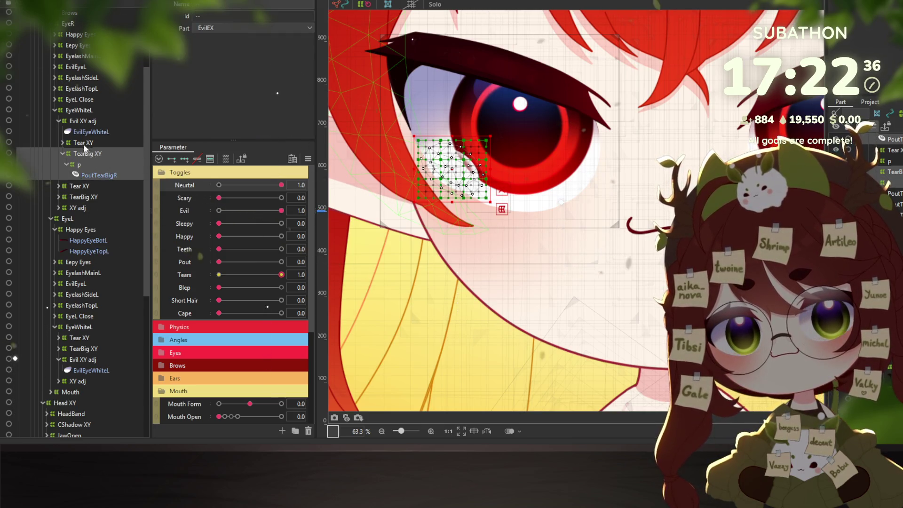
left_click(83, 143)
right_click(82, 143)
left_click(87, 155)
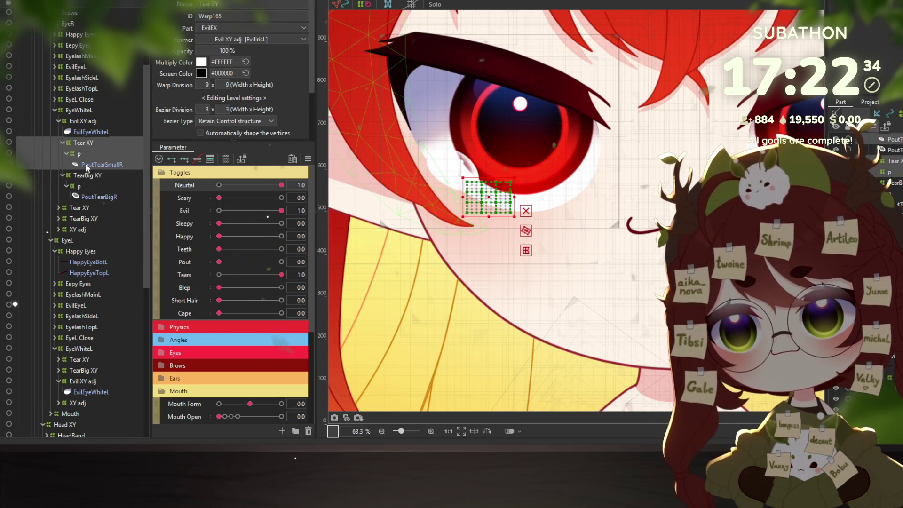
left_click(90, 198, "shift")
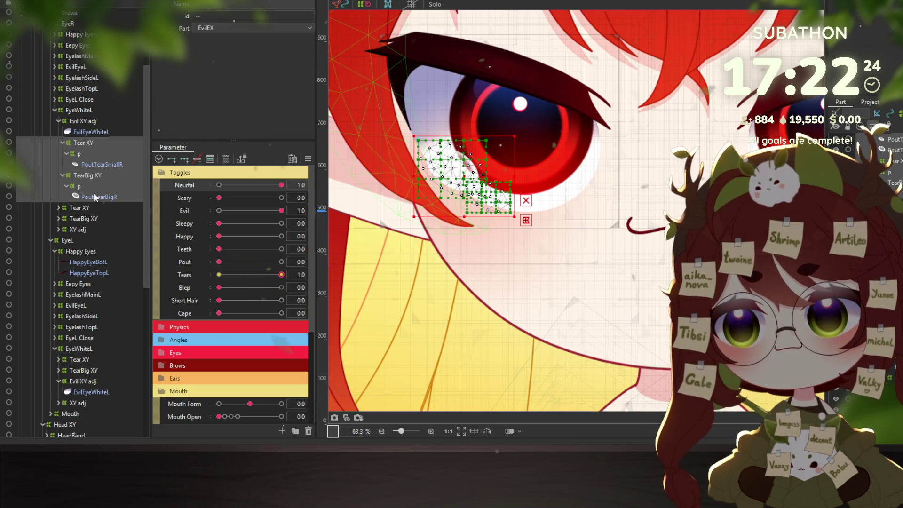
Expand the second Tear XY, select its children down to PoutTearSmallR, and set Pout to 0.0.
left_click(58, 207)
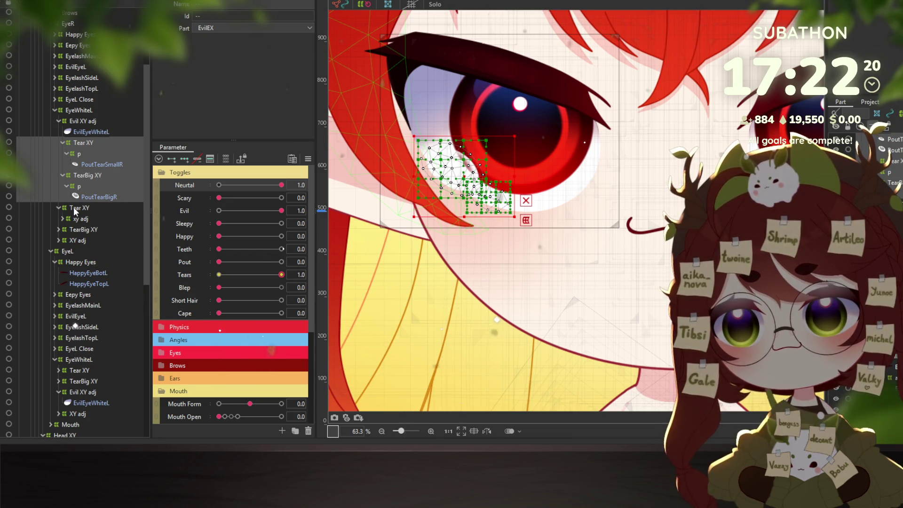
right_click(75, 207)
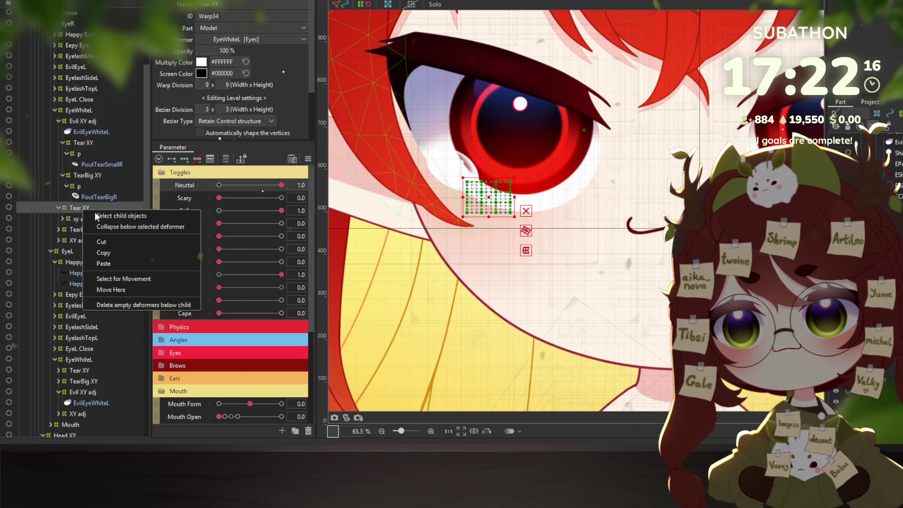
left_click(97, 214)
left_click(80, 218)
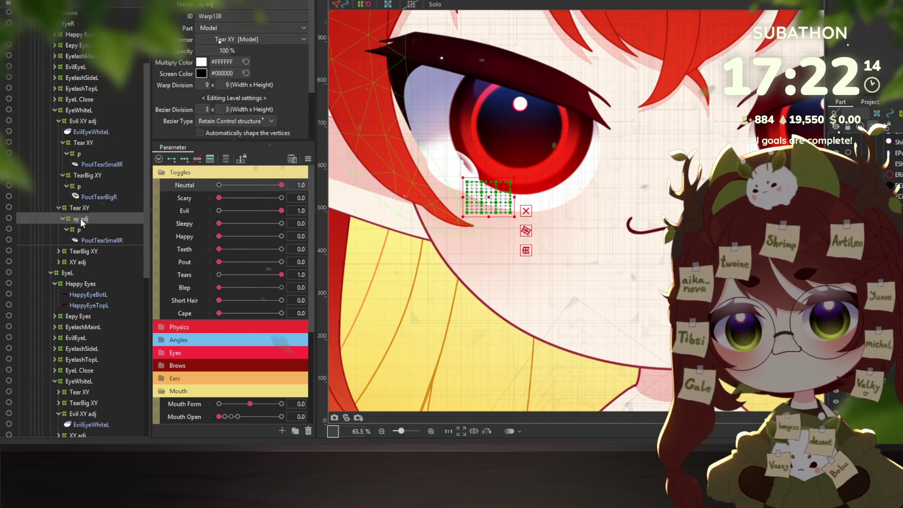
left_click(83, 230)
left_click(94, 238)
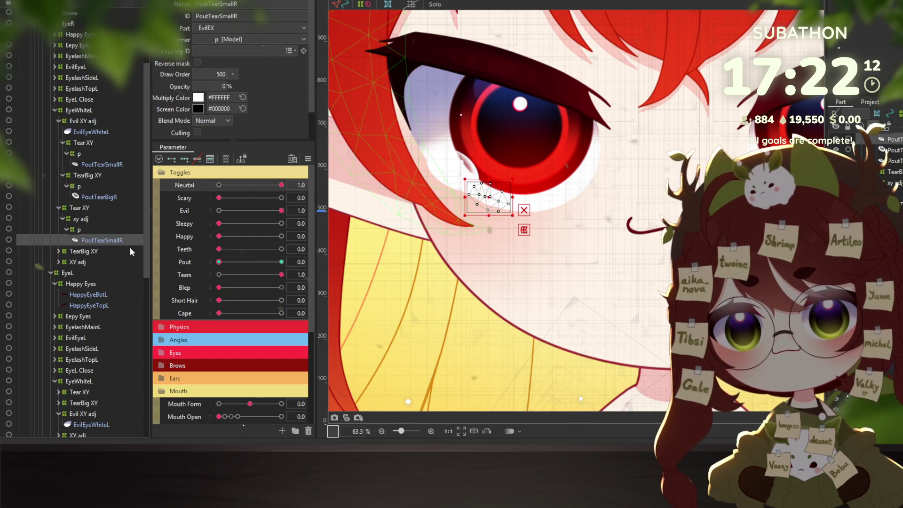
left_click(282, 261)
left_click(219, 262)
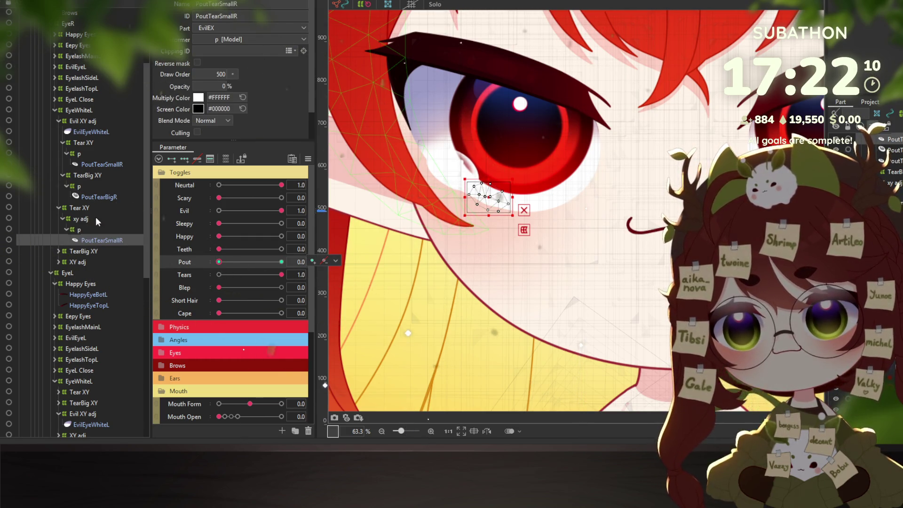
Rename the two Tear XY deformers to TearPout XY and TearEvil XY, then select the EyeWhiteL group contents.
left_click(79, 208)
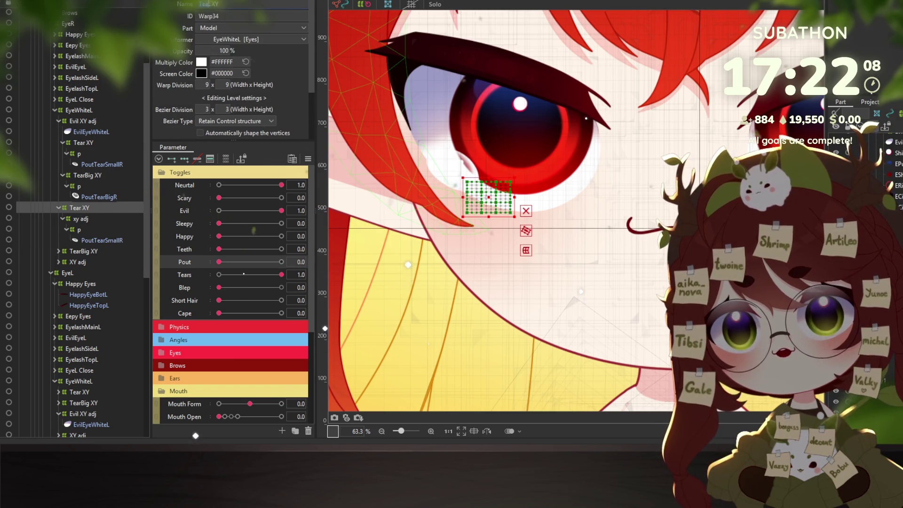
type("Pout")
key("Return")
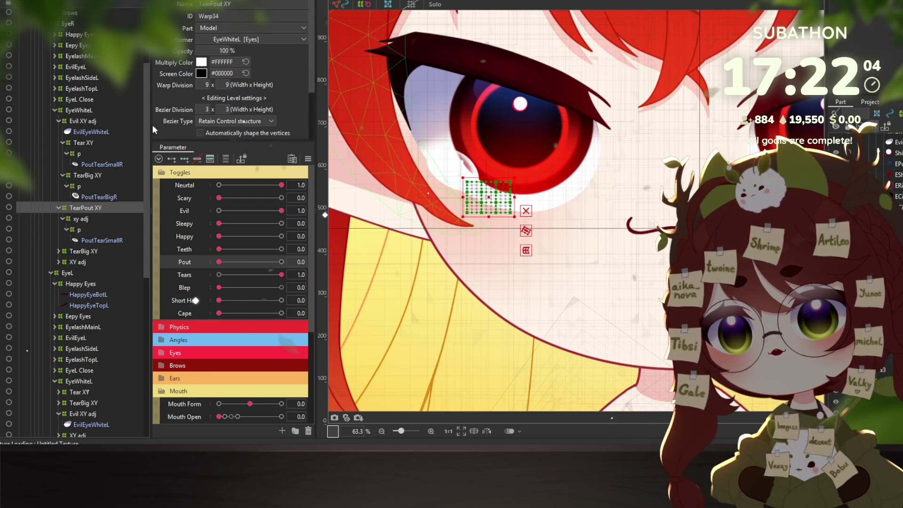
left_click(79, 143)
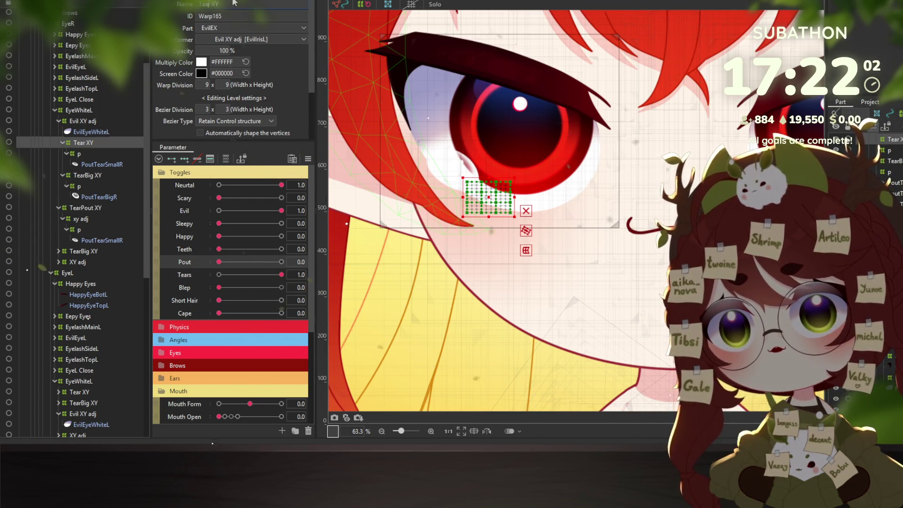
type("Evil")
key("Return")
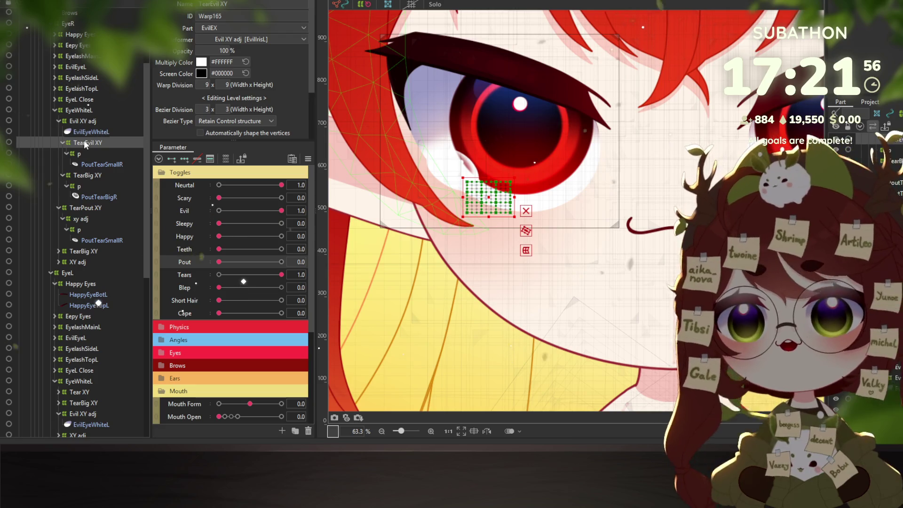
left_click(88, 109)
double_click(90, 110)
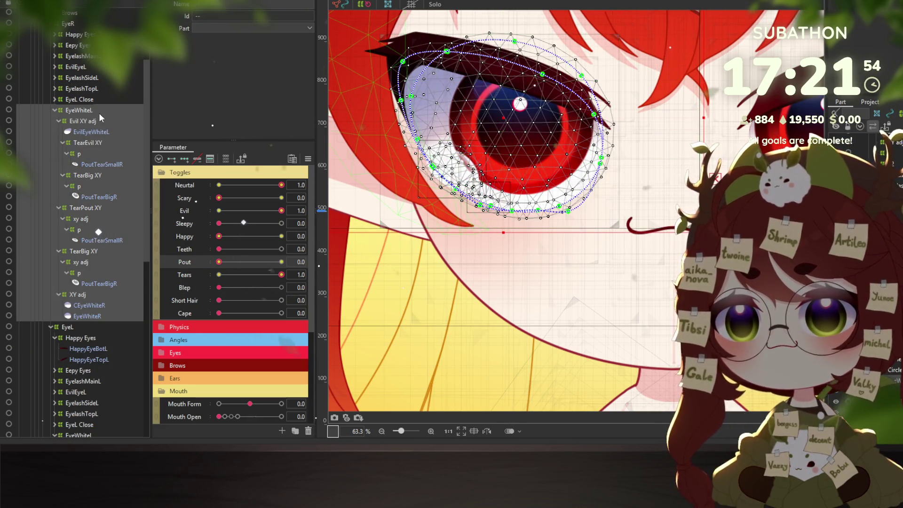
scroll(80, 71, "up", 2)
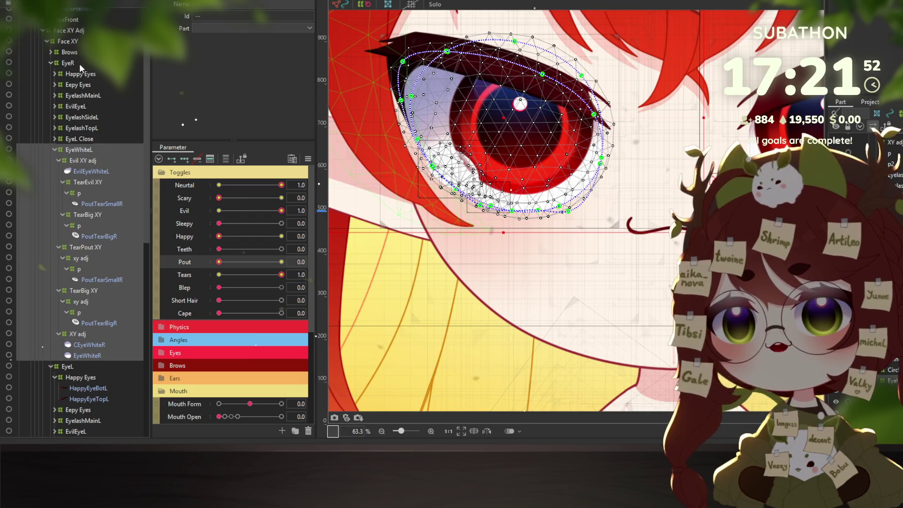
left_click(71, 63)
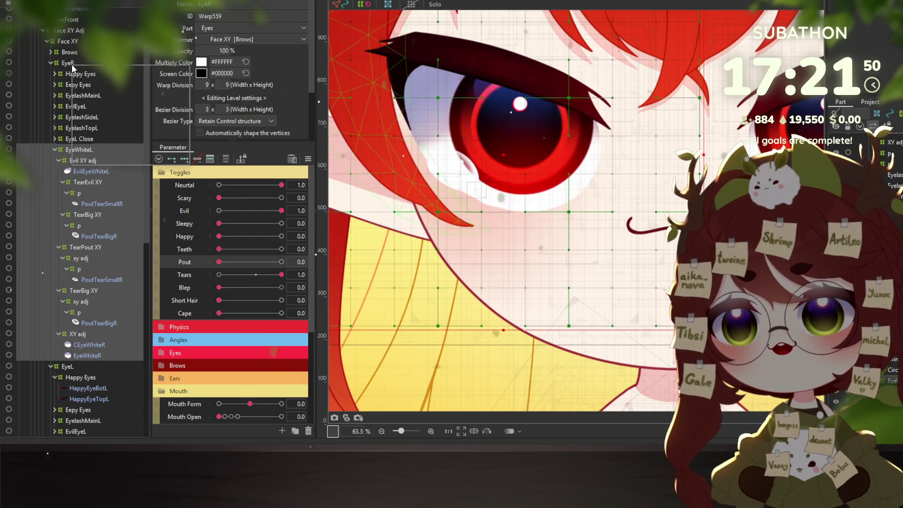
right_click(74, 65)
key("Escape")
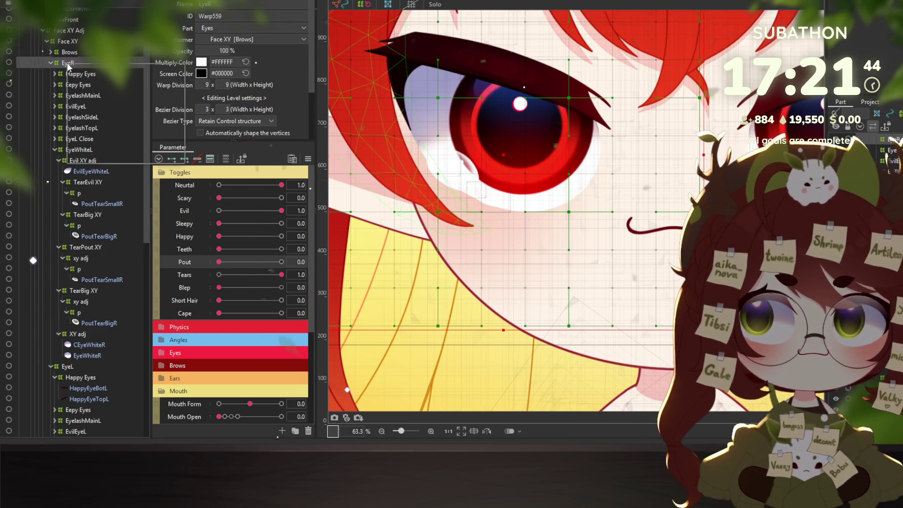
double_click(68, 65)
scroll(455, 161, "down", 5)
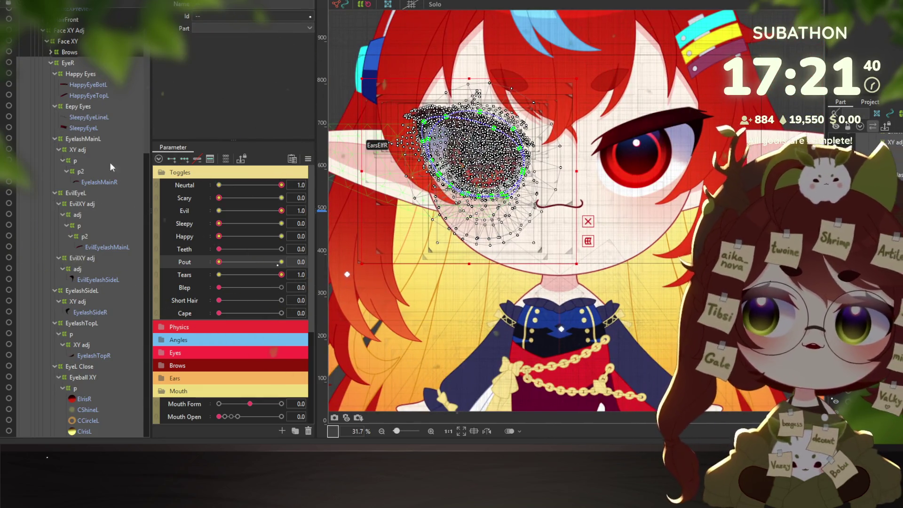
right_click(70, 64)
left_click(81, 69)
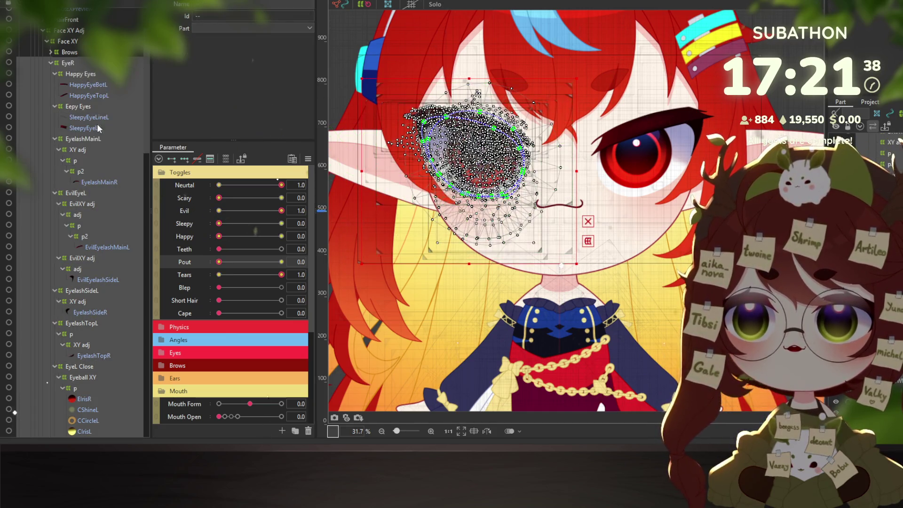
scroll(100, 154, "down", 10)
scroll(102, 154, "down", 2)
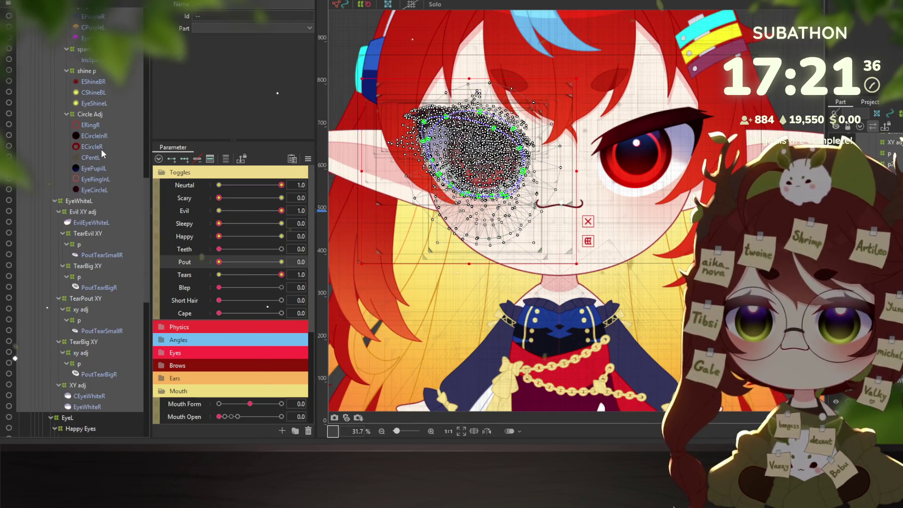
scroll(101, 148, "down", 2)
scroll(101, 144, "up", 10)
scroll(101, 144, "up", 6)
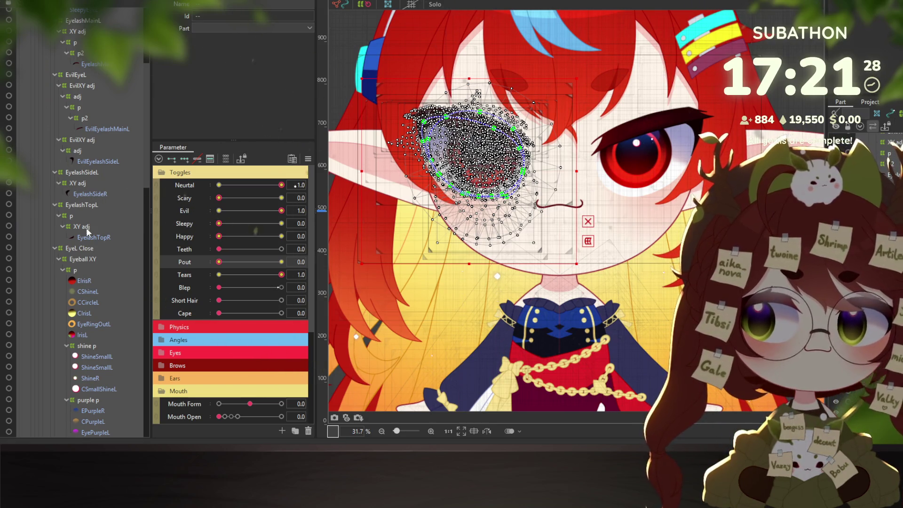
scroll(87, 118, "up", 4)
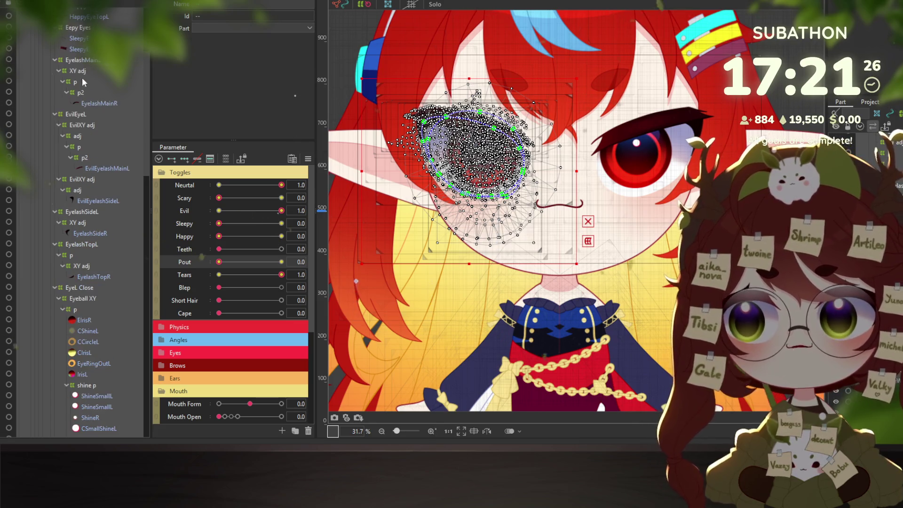
scroll(91, 105, "up", 4)
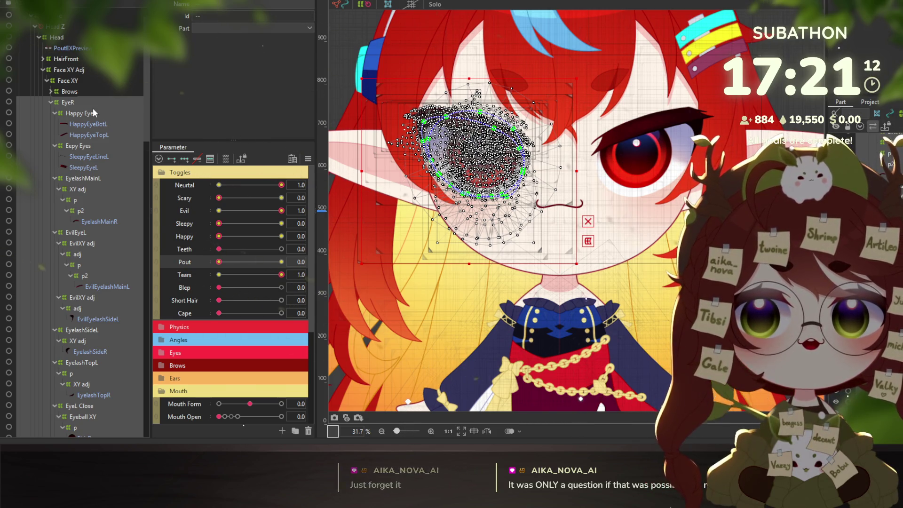
left_click(78, 103)
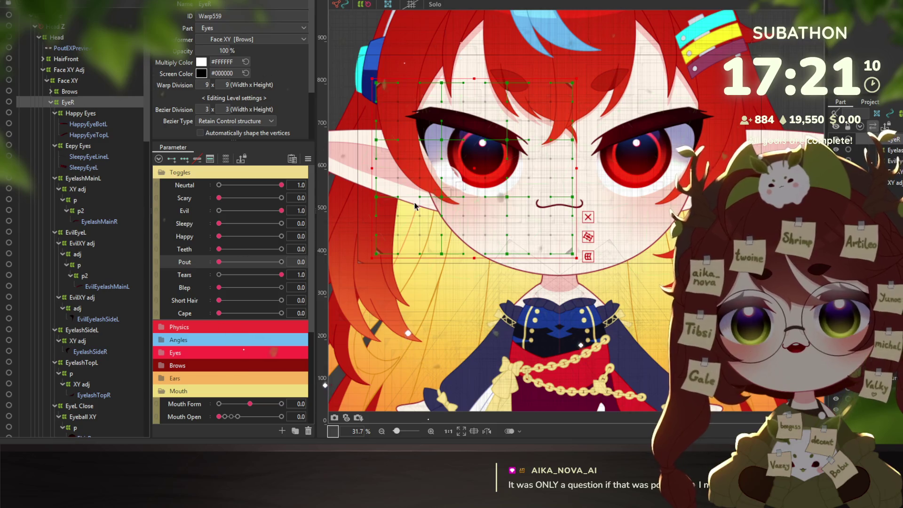
scroll(471, 187, "up", 5)
left_click(428, 141)
scroll(230, 269, "down", 5)
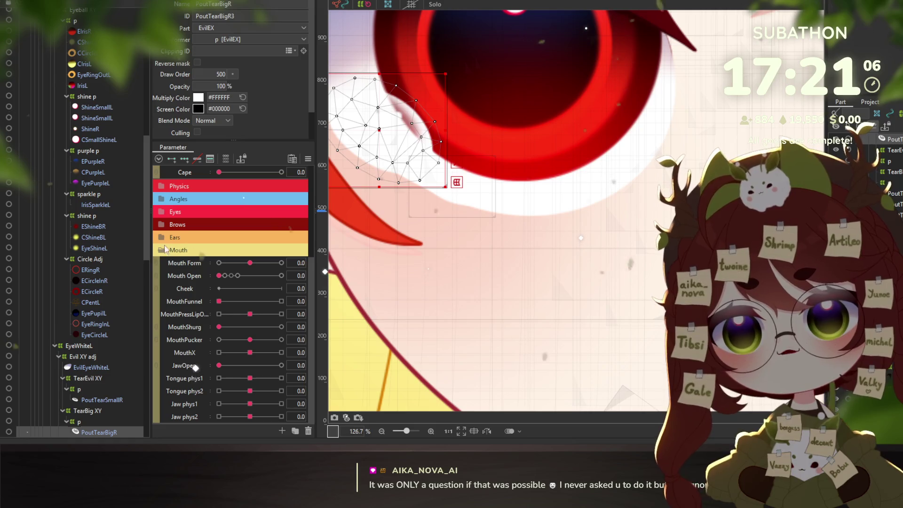
Show the Eyes parameters and set Eyeball X and Y to -1.0, -1.0.
left_click(175, 211)
left_click(238, 274)
mouse_move(238, 274)
left_mouse_down()
mouse_move(201, 282)
mouse_move(210, 326)
mouse_move(268, 331)
mouse_move(185, 334)
left_mouse_up()
right_click(329, 299)
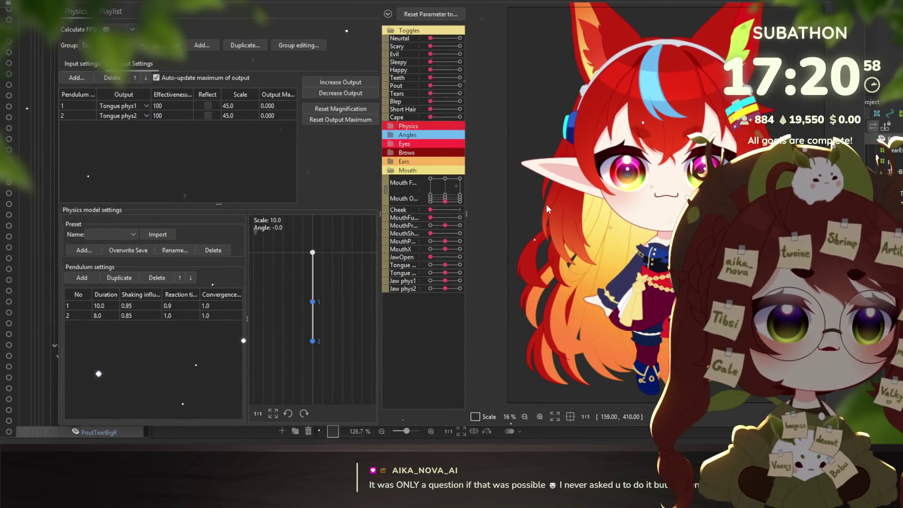
In the physics preview, turn on Evil, Neutral and Tears on the model.
left_click(459, 38)
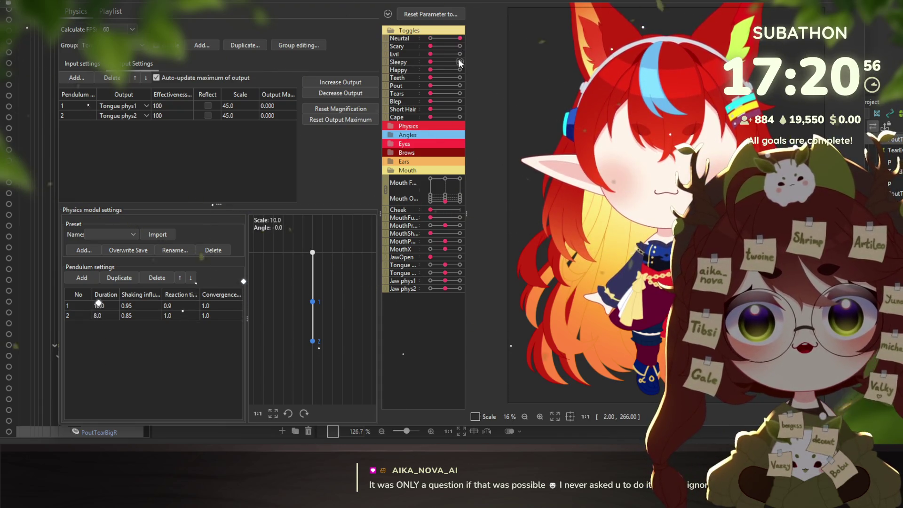
left_click(460, 54)
left_click(460, 93)
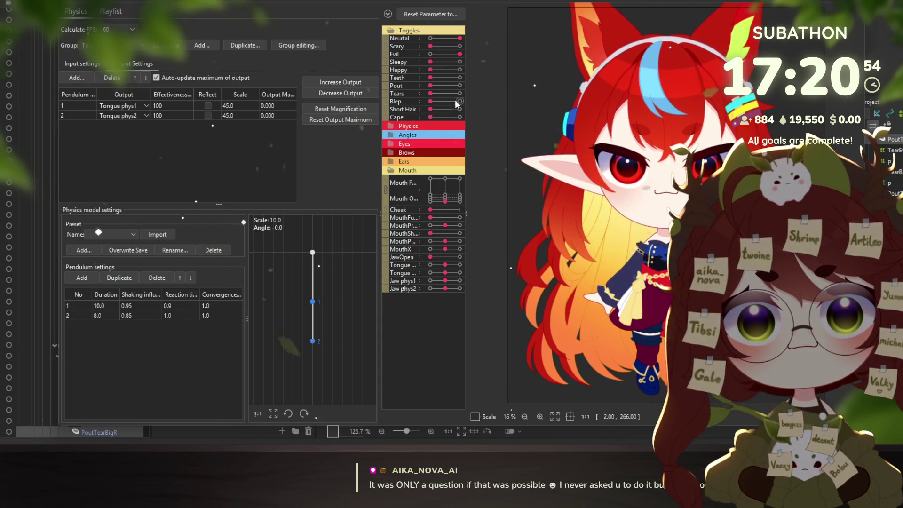
scroll(599, 204, "up", 4)
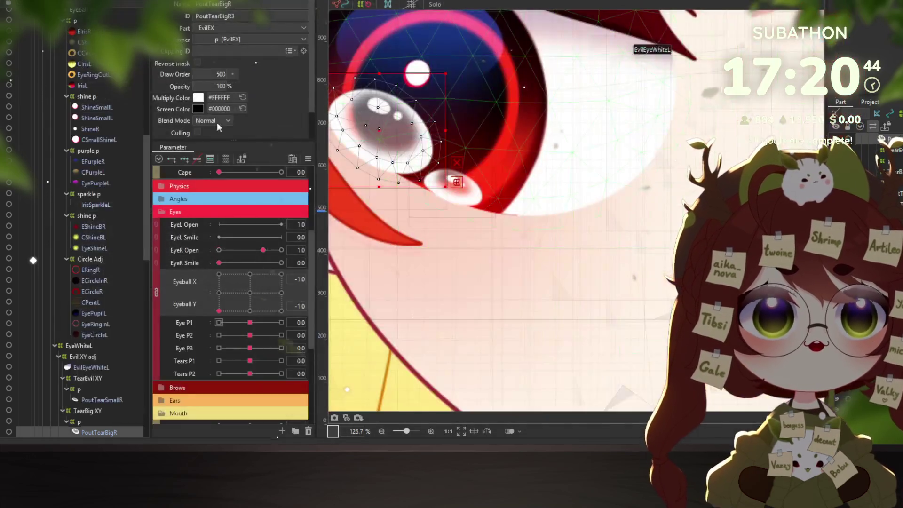
scroll(60, 131, "up", 5)
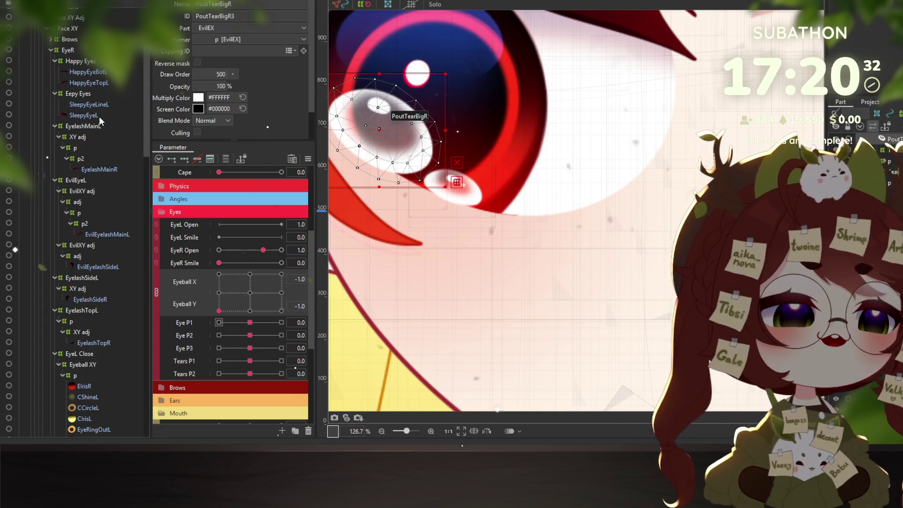
Select all child objects of the EyeR deformer.
scroll(93, 115, "up", 3)
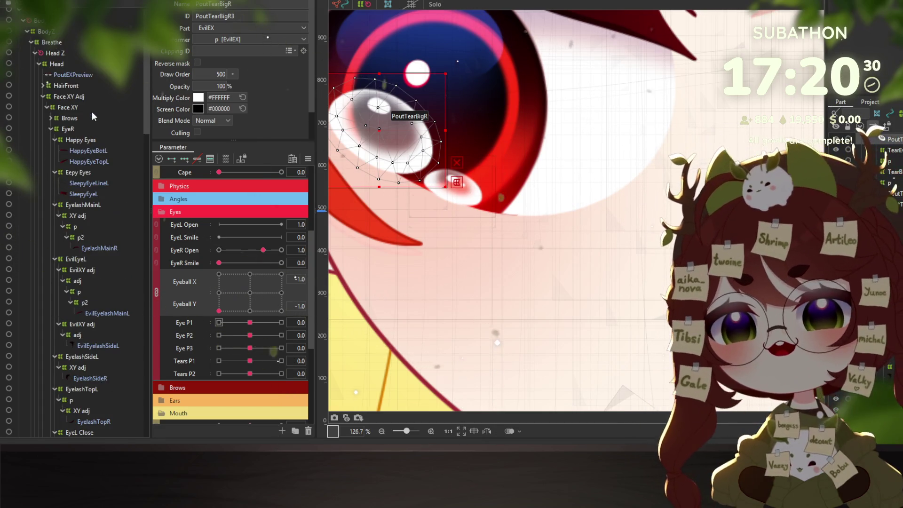
left_click(66, 128)
right_click(67, 131)
left_click(82, 137)
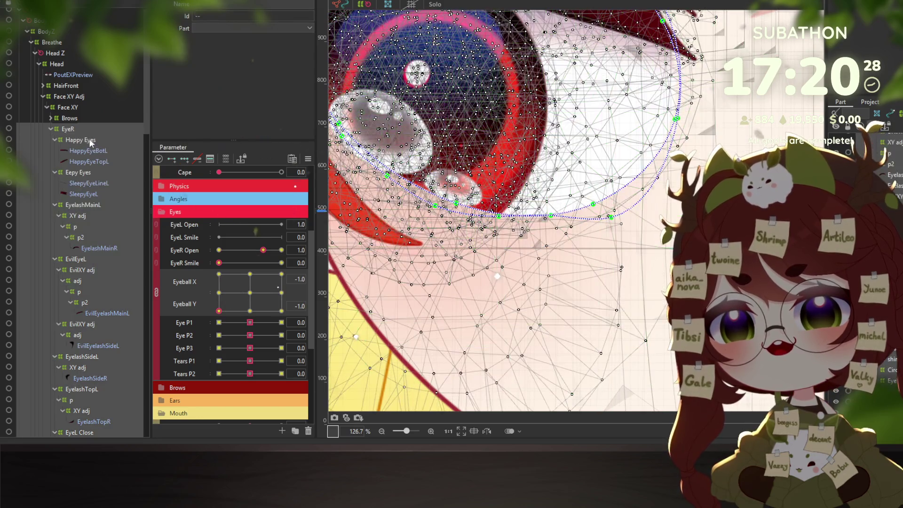
scroll(97, 150, "down", 5)
scroll(434, 214, "down", 8)
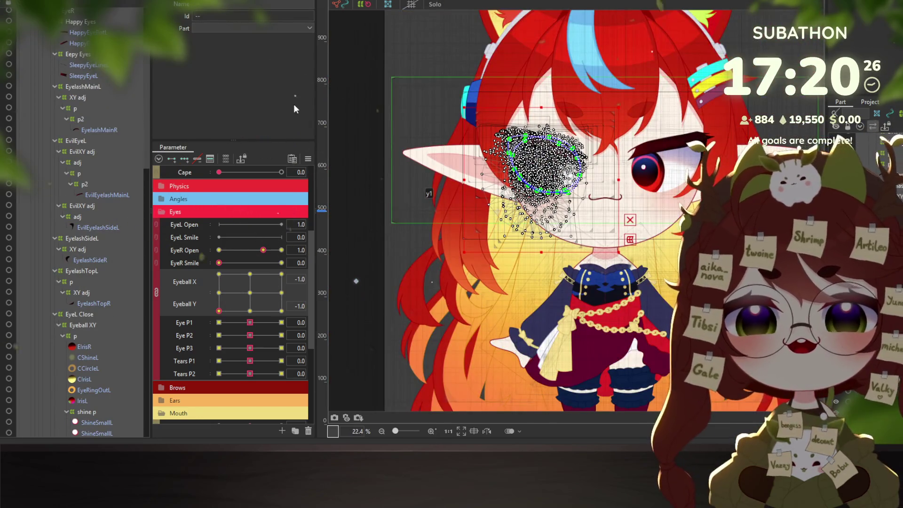
Reset the eye parameters so Eyeball X and Eyeball Y return to 0.0.
left_click(308, 158)
left_click(338, 160)
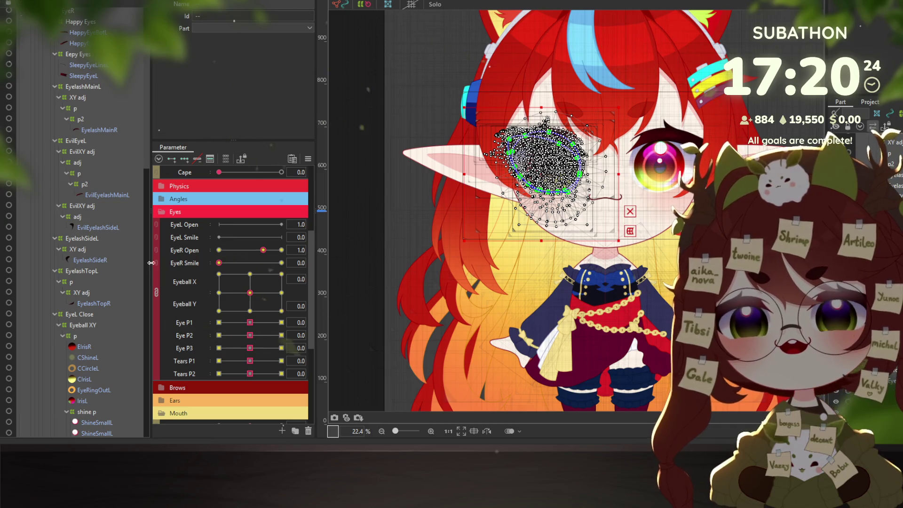
scroll(87, 141, "down", 5)
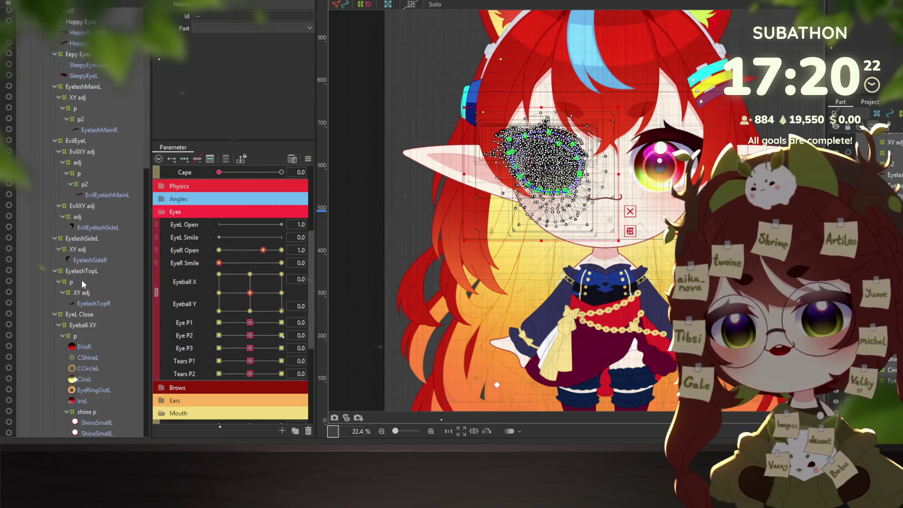
scroll(112, 281, "down", 5)
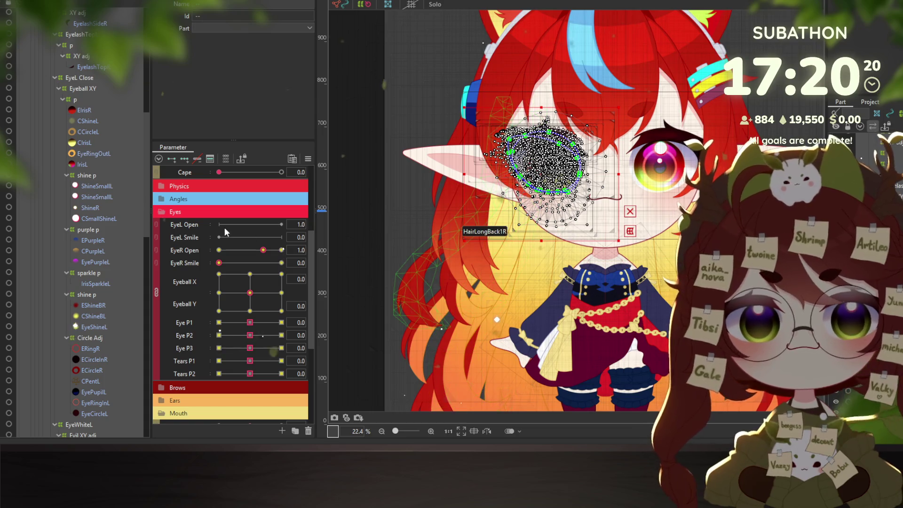
scroll(114, 214, "down", 13)
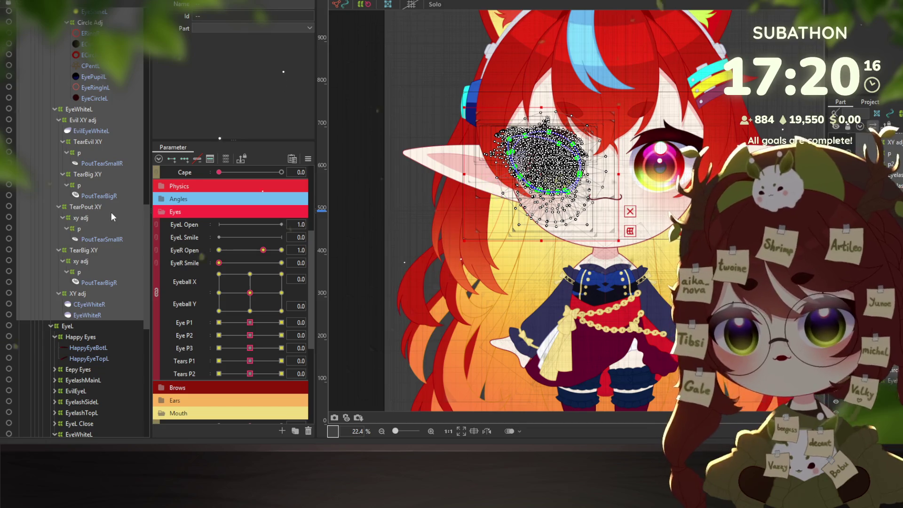
scroll(107, 215, "up", 2)
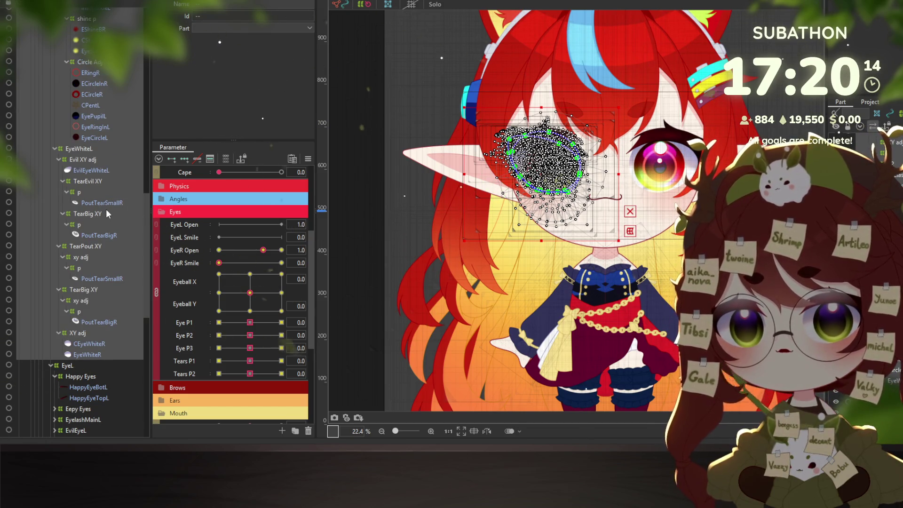
scroll(106, 209, "down", 13)
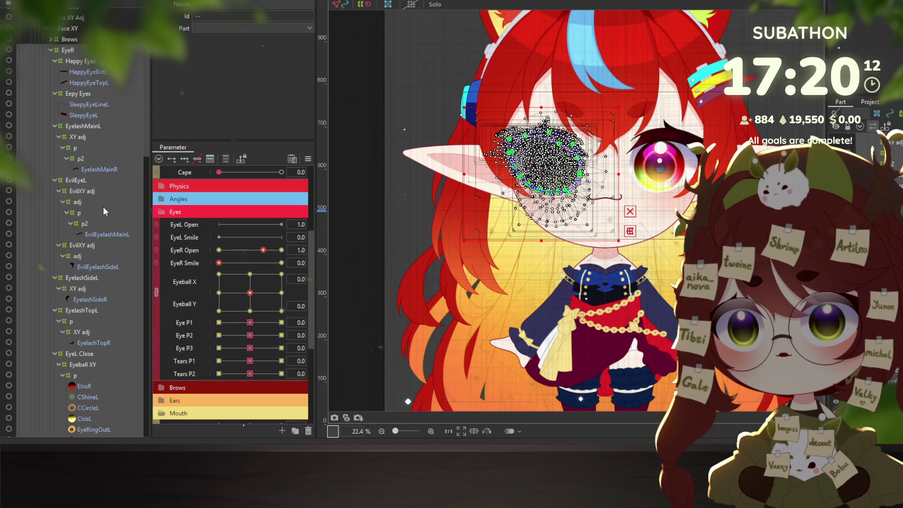
scroll(103, 207, "up", 2)
Rename the duplicate eye deformer to EyeL and select all its layers.
left_click(50, 90)
left_click(71, 91)
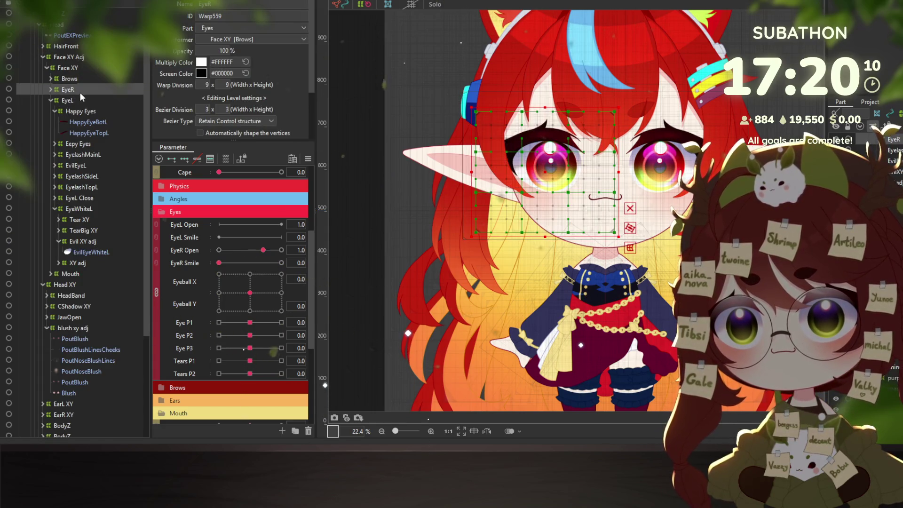
double_click(87, 95)
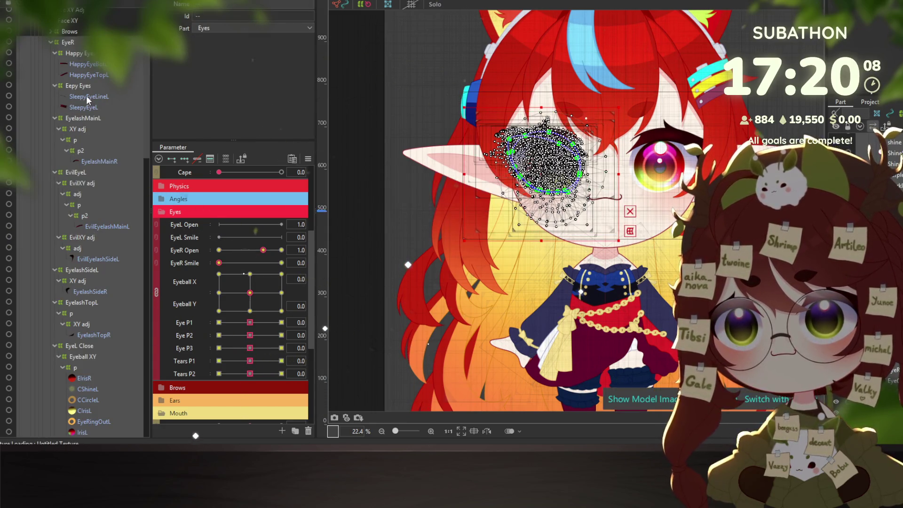
left_click(70, 42)
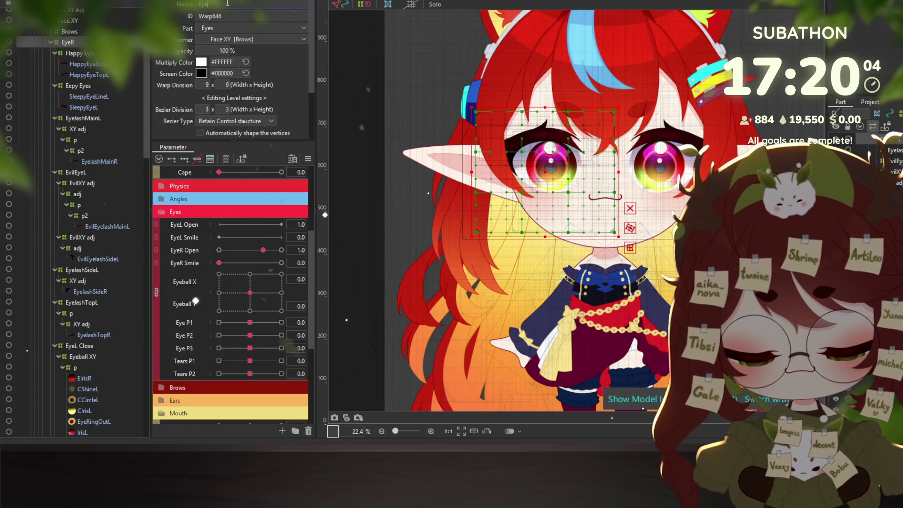
type("L")
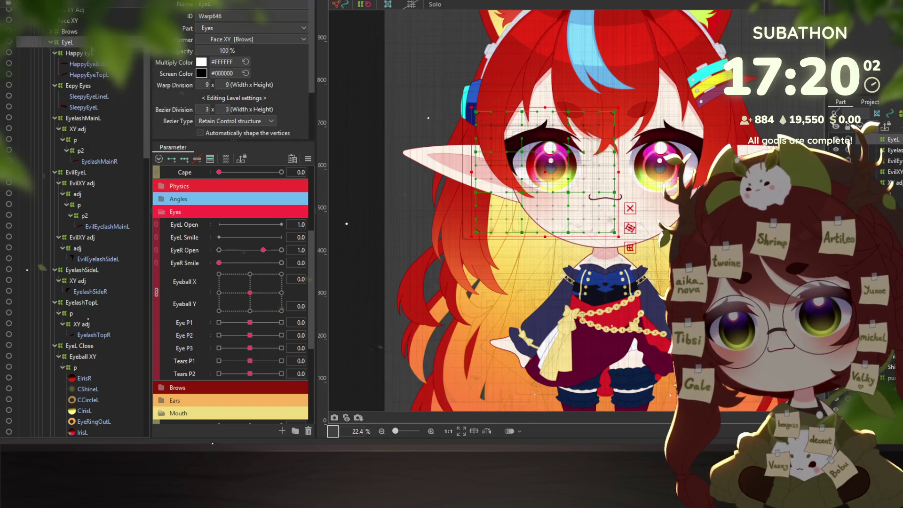
key("ctrl+a")
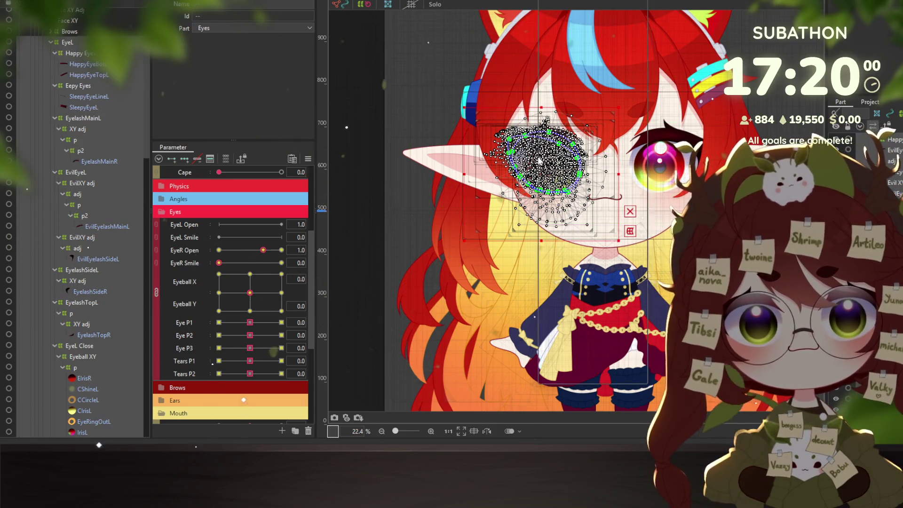
Flip the selected eye meshes horizontally, reflecting Angle X and Eyeball X.
right_click(538, 157)
left_click(564, 377)
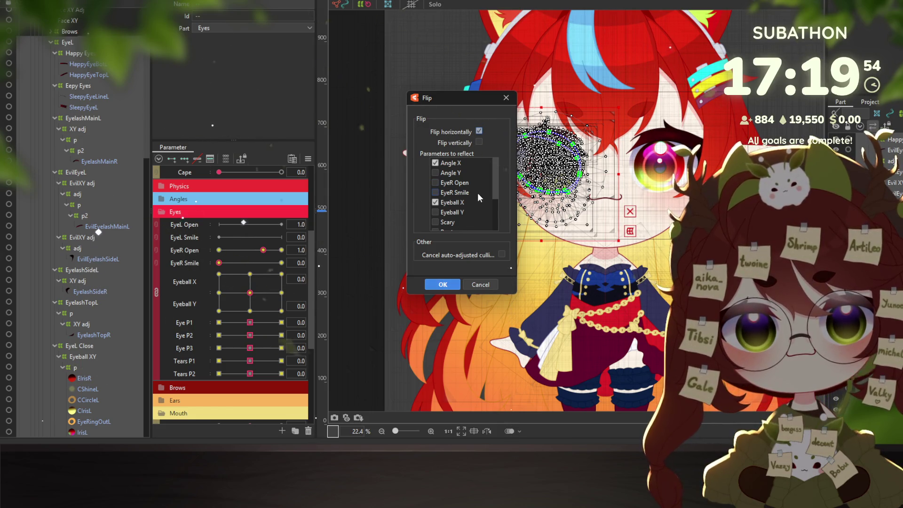
scroll(477, 193, "down", 2)
scroll(478, 193, "down", 2)
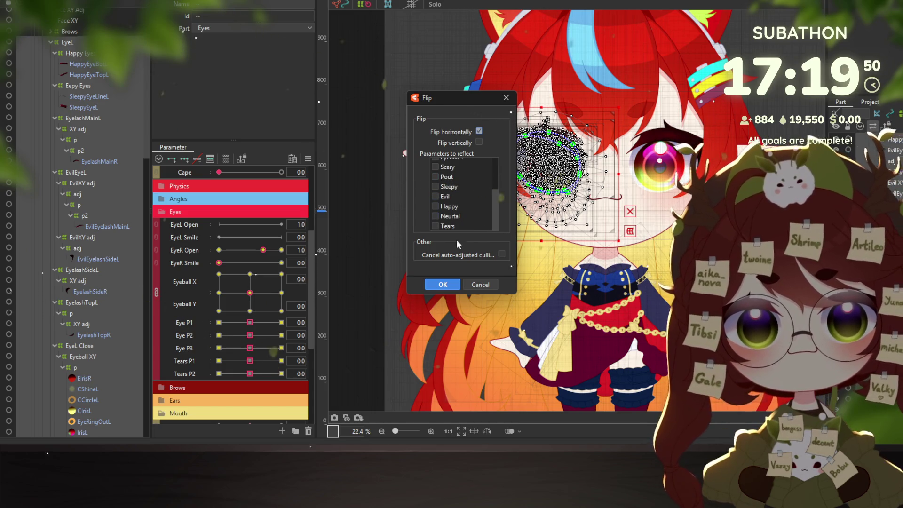
left_click(441, 285)
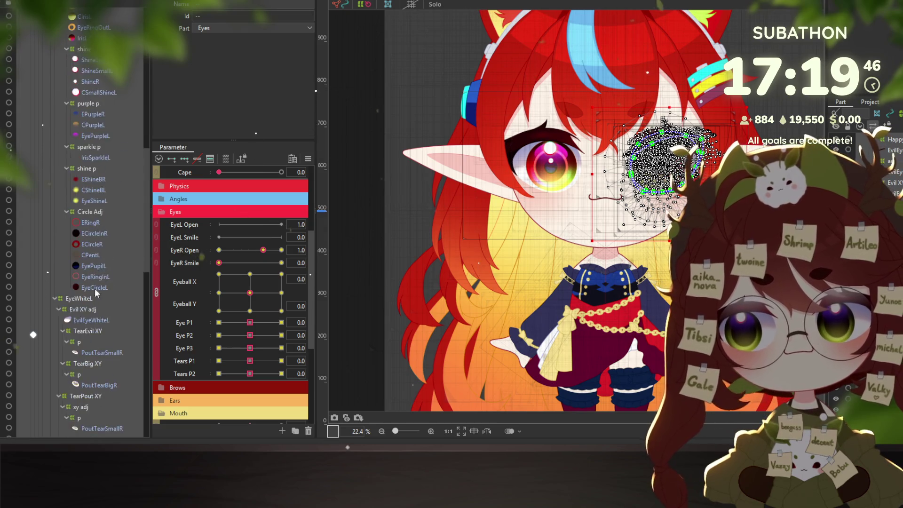
Expand all subgroups under the EyeL deformer.
scroll(85, 296, "up", 3)
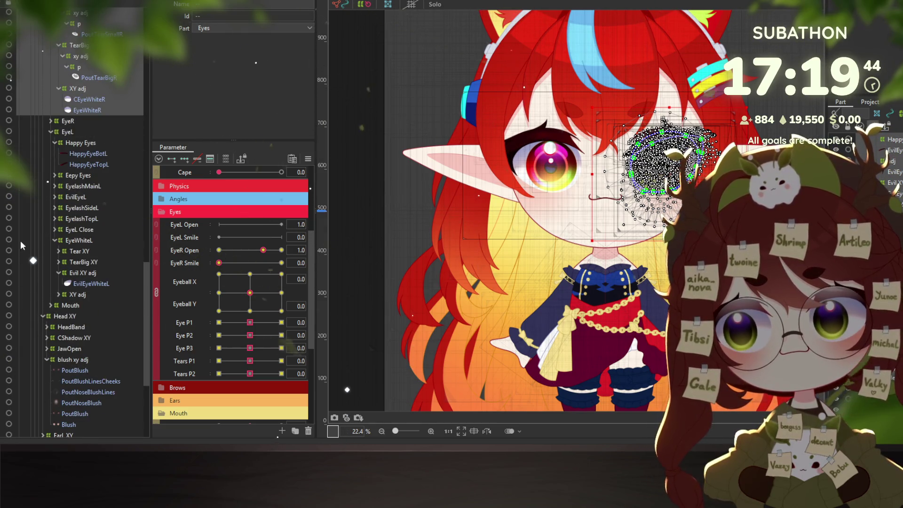
left_click(64, 132)
right_click(68, 131)
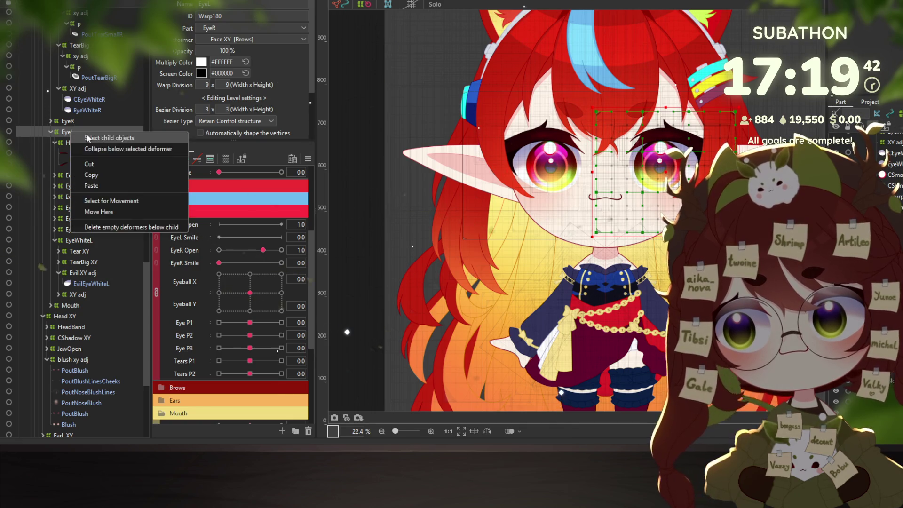
left_click(98, 146)
scroll(70, 211, "down", 10)
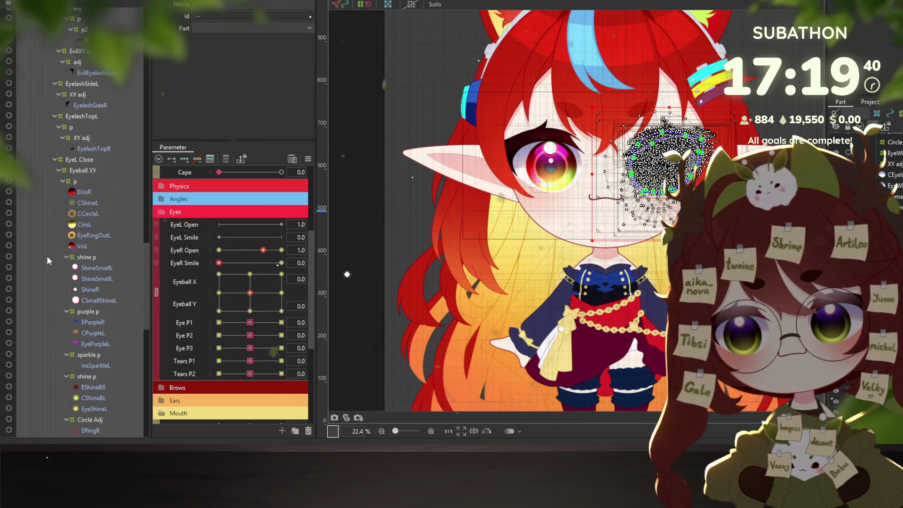
scroll(38, 260, "up", 10)
Select all of EyeL's child layers and scroll through them to review the mirrored parts.
right_click(75, 92)
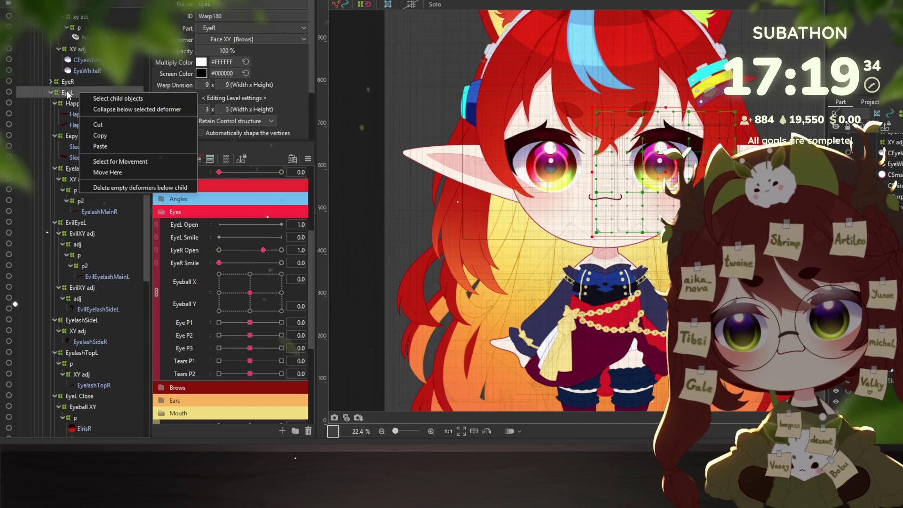
left_click(118, 98)
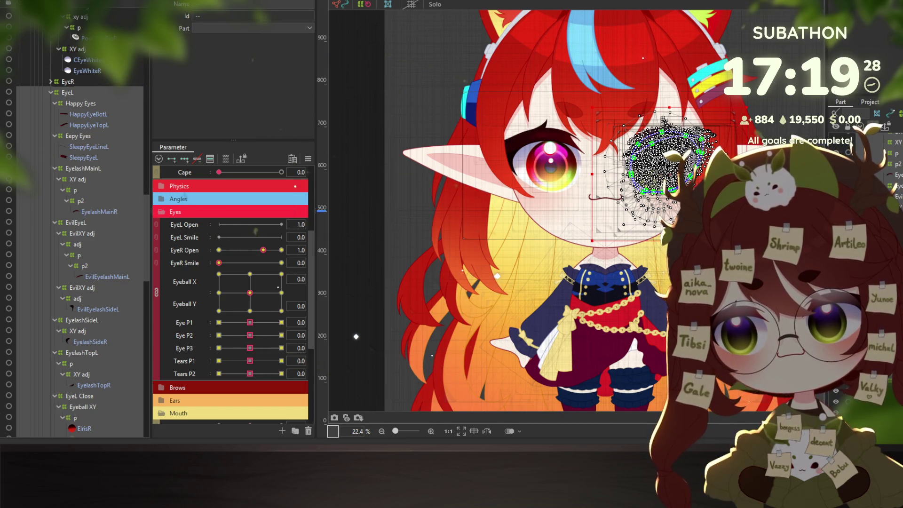
scroll(80, 221, "down", 6)
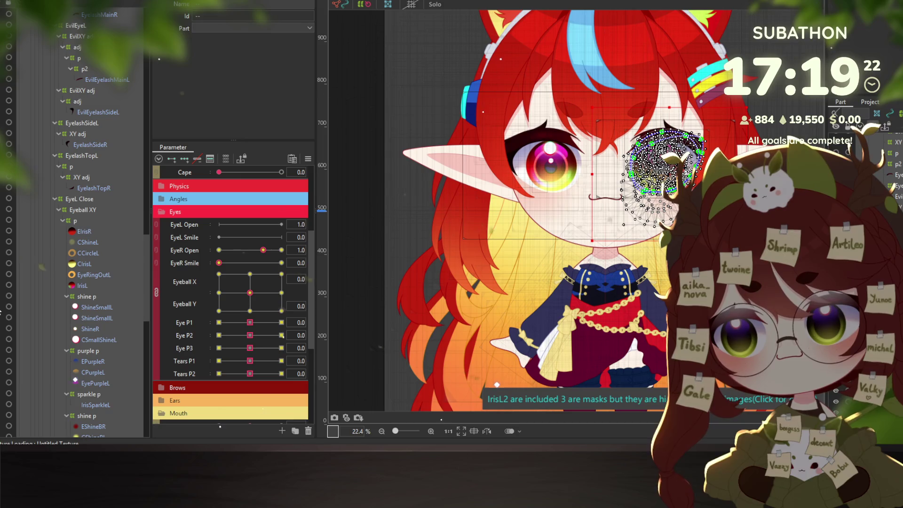
scroll(74, 351, "down", 2)
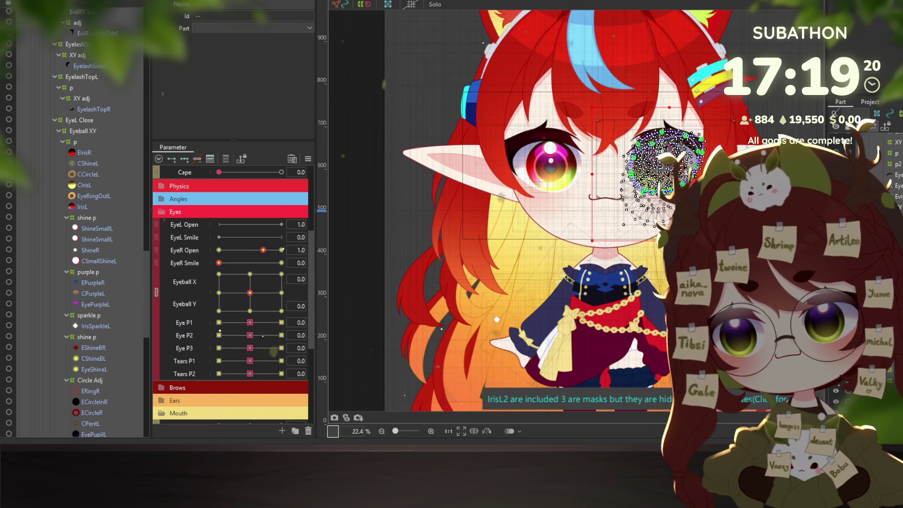
scroll(75, 312, "down", 2)
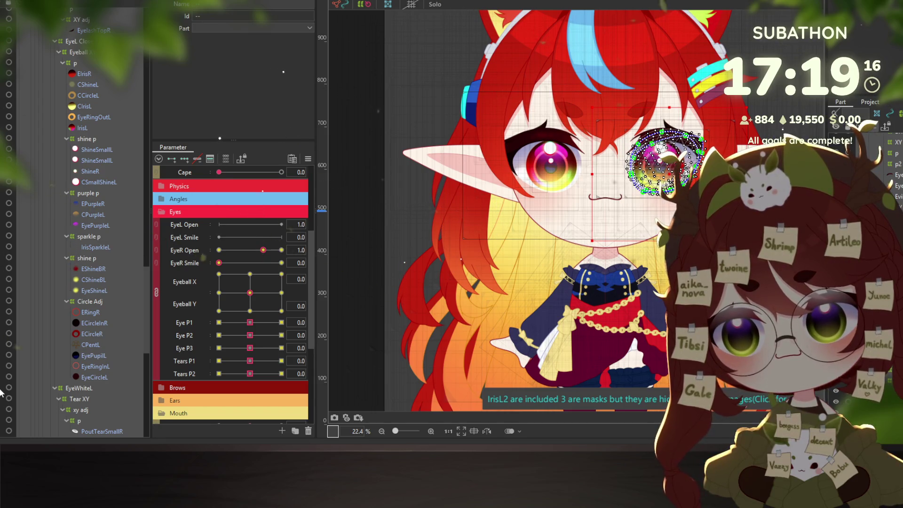
scroll(1, 394, "down", 3)
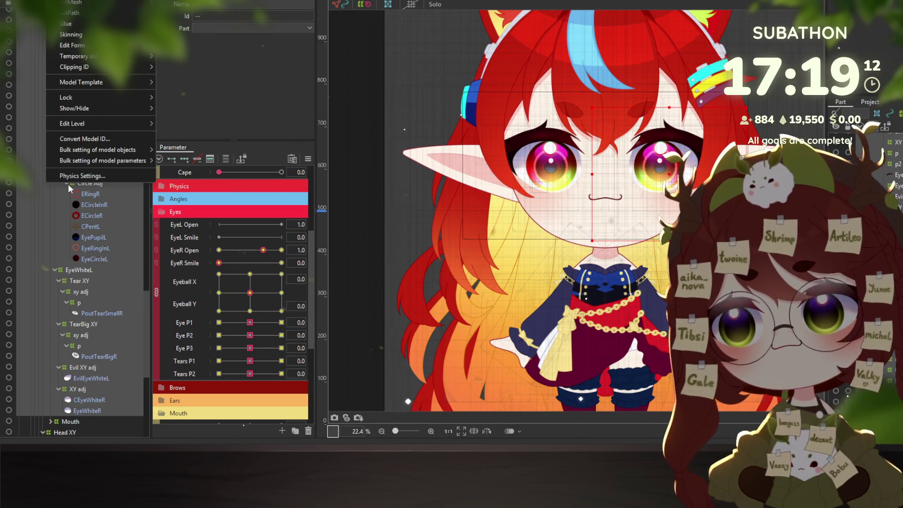
Open Physics Settings, switch on Evil and Tears, and sway the preview model to test tongue physics.
left_click(68, 183)
left_click_drag(577, 121, 649, 131)
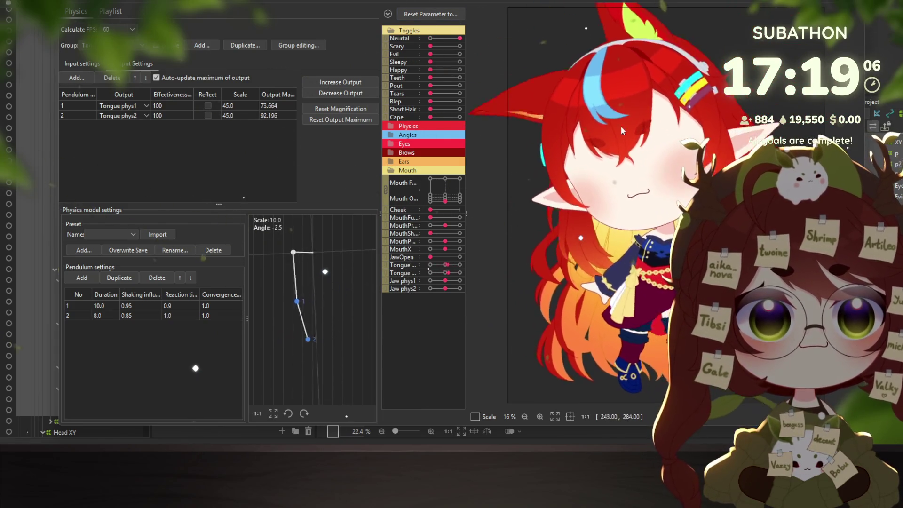
left_click(459, 53)
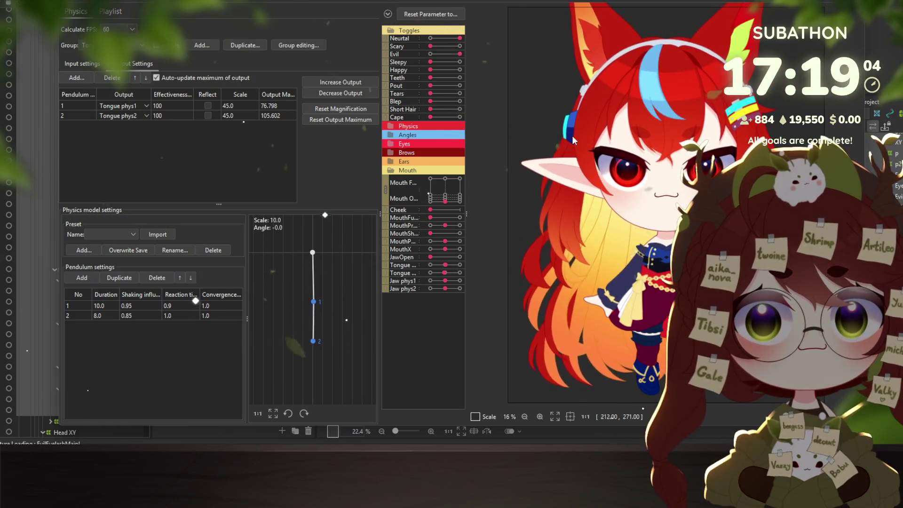
left_click(459, 94)
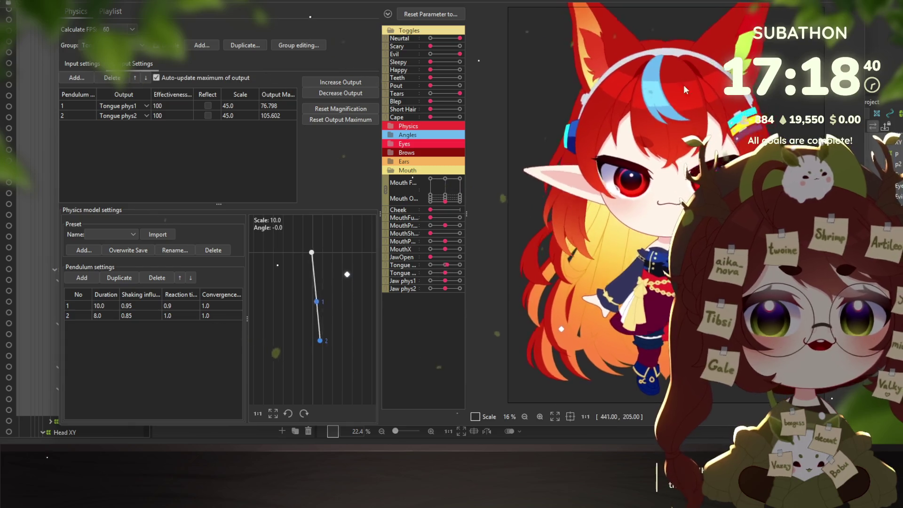
mouse_move(630, 71)
left_mouse_down()
mouse_move(622, 282)
mouse_move(632, 297)
left_mouse_up()
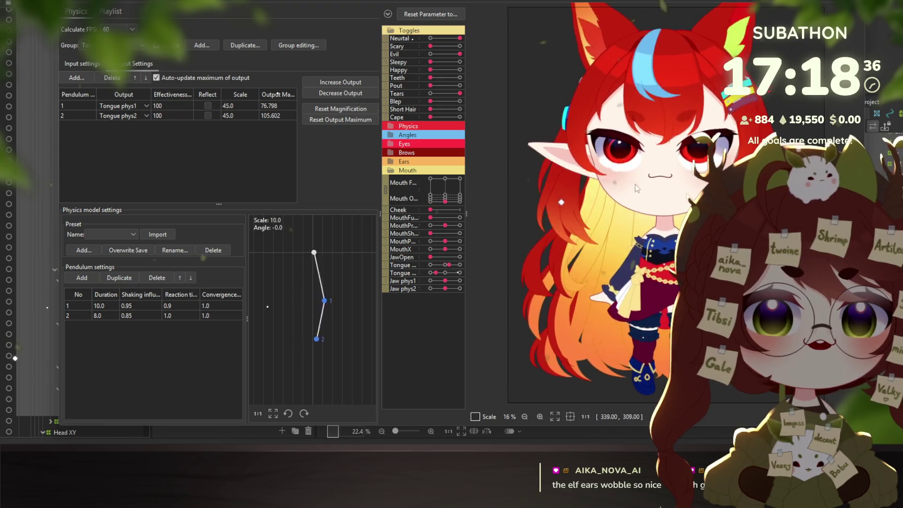
scroll(654, 112, "down", 3)
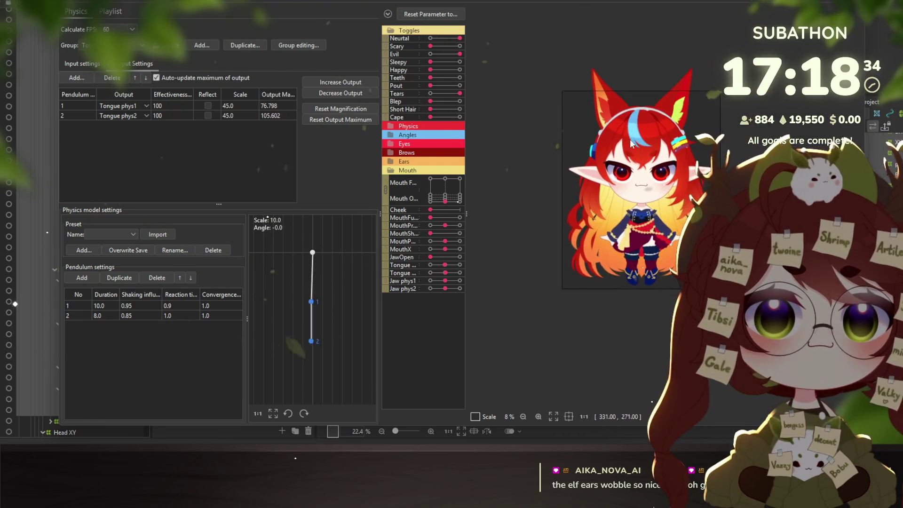
scroll(648, 99, "up", 3)
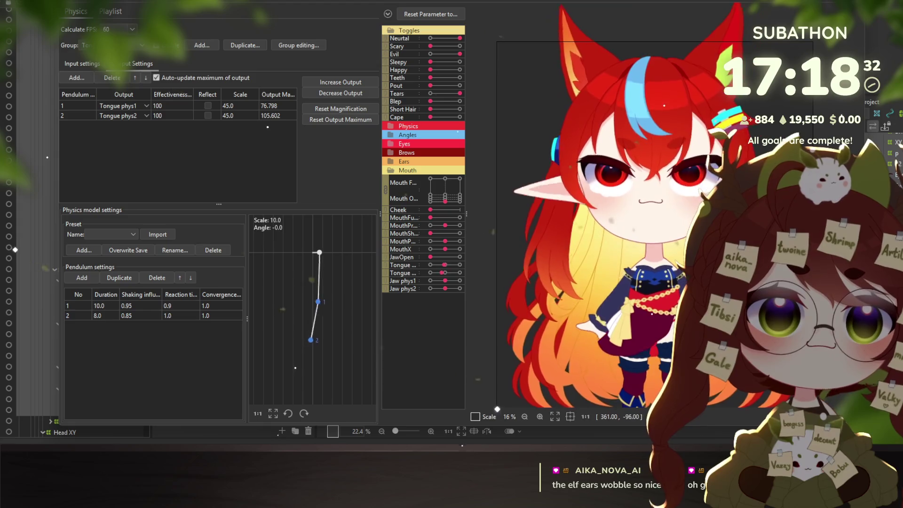